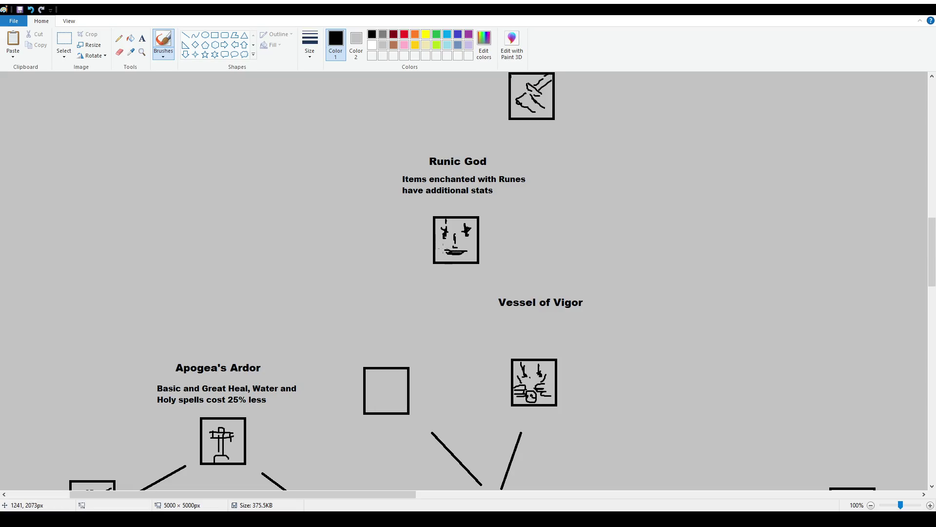
Step: Darken and detail the Runic God face icon with seven extra brush strokes on its sides, bottom and top-left
mouse_move(437, 240)
mouse_down()
mouse_move(438, 256)
mouse_move(472, 257)
mouse_up()
mouse_move(447, 259)
mouse_down()
mouse_move(474, 257)
mouse_move(473, 242)
mouse_move(439, 245)
mouse_up()
mouse_move(467, 219)
mouse_down()
mouse_move(473, 232)
mouse_move(462, 248)
mouse_up()
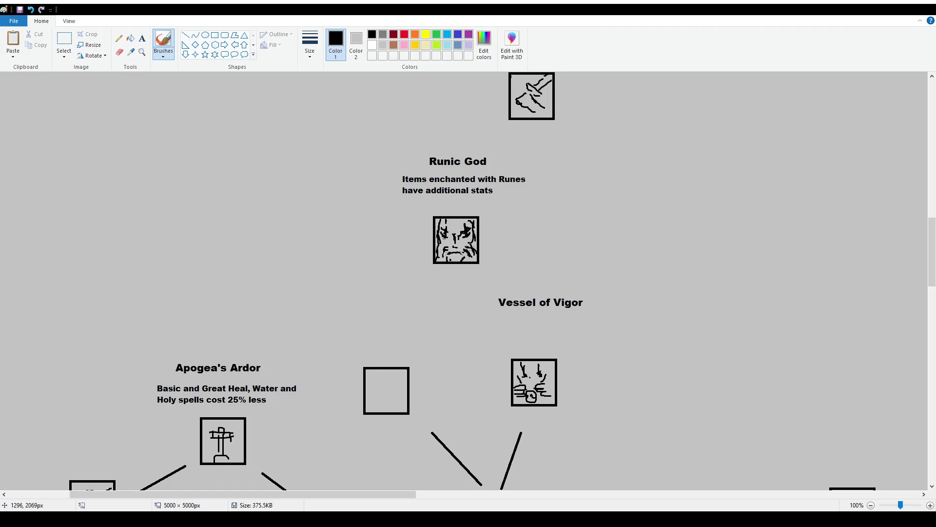
mouse_move(448, 256)
mouse_down()
mouse_move(460, 260)
mouse_move(448, 231)
mouse_up()
mouse_move(435, 232)
mouse_down()
mouse_move(445, 222)
mouse_move(441, 231)
mouse_up()
drag(442, 231, 451, 237)
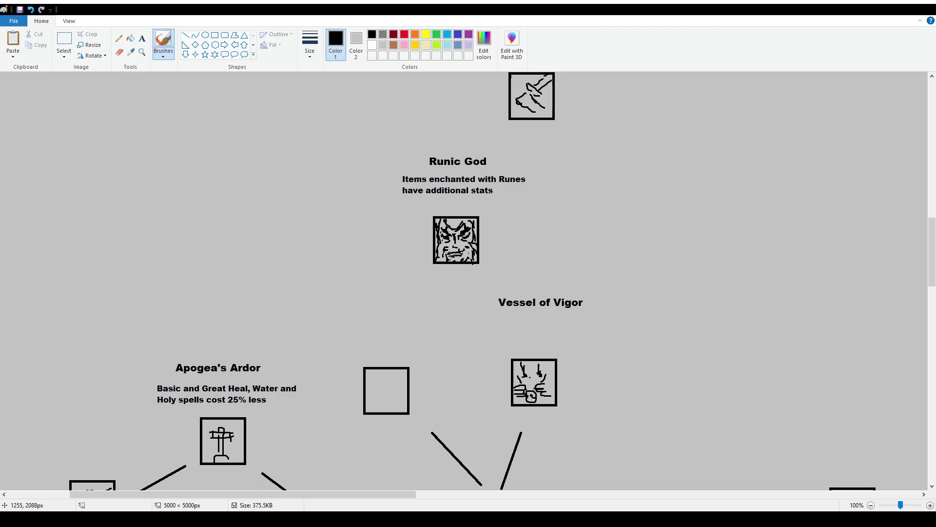
drag(469, 246, 476, 251)
Step: Add a size-10 text box right of the Runic God icon reading 'Red Runes: +1 Ability -1 Damage'
click(142, 38)
drag(495, 203, 645, 259)
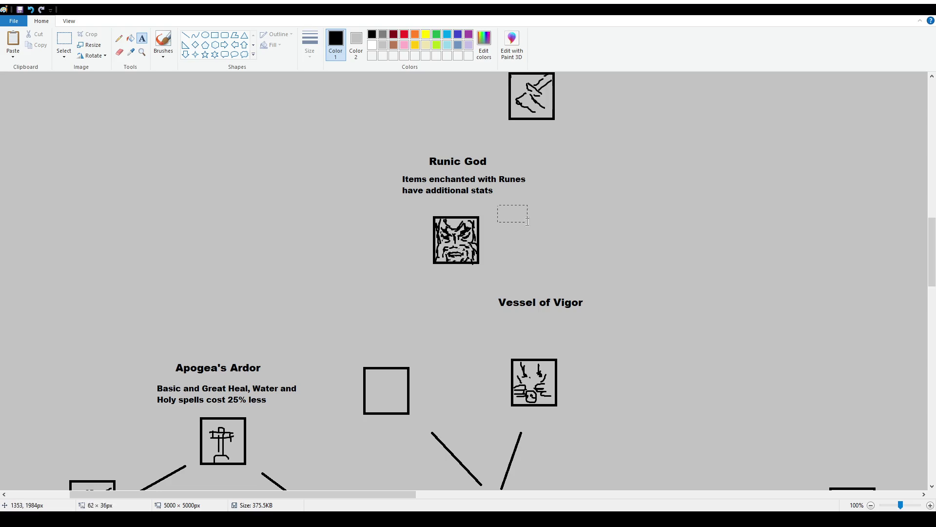
click(66, 52)
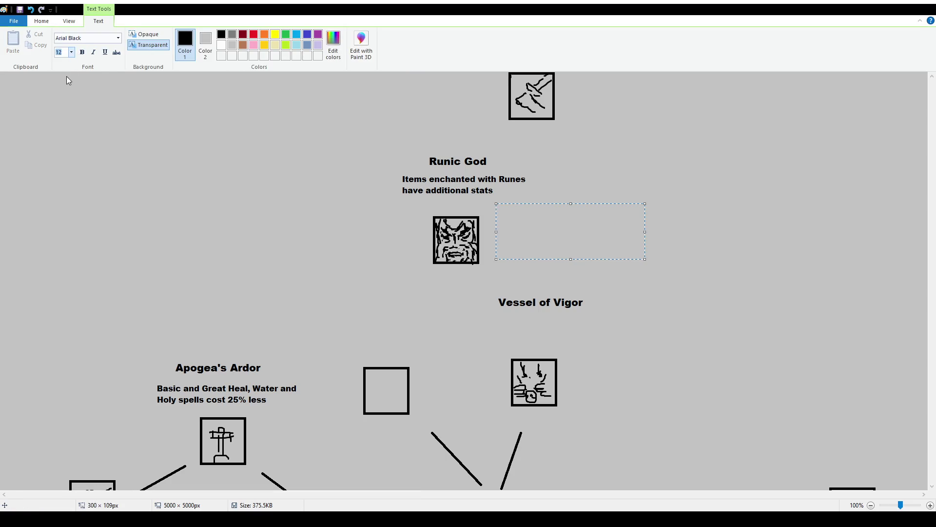
text(10)
text(Red Ru)
text(nes:)
text( +1 Damage)
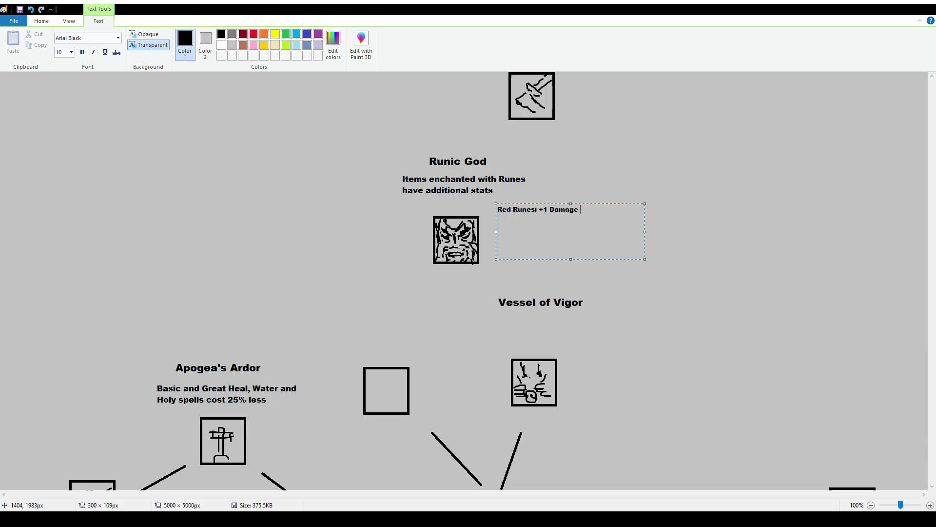
text(-1)
key(BackSpace)
key(BackSpace)
key(BackSpace)
Step: Add the 'Blue Runes: +1 Magic -20 Health' and 'Green Runes: +1 Range -1 Damage' lines
key(BackSpace)
key(BackSpace)
key(BackSpace)
text(Ability -1 Damage)
key(Return)
text(Blue r)
key(BackSpace)
text(Runes: +1 Magic )
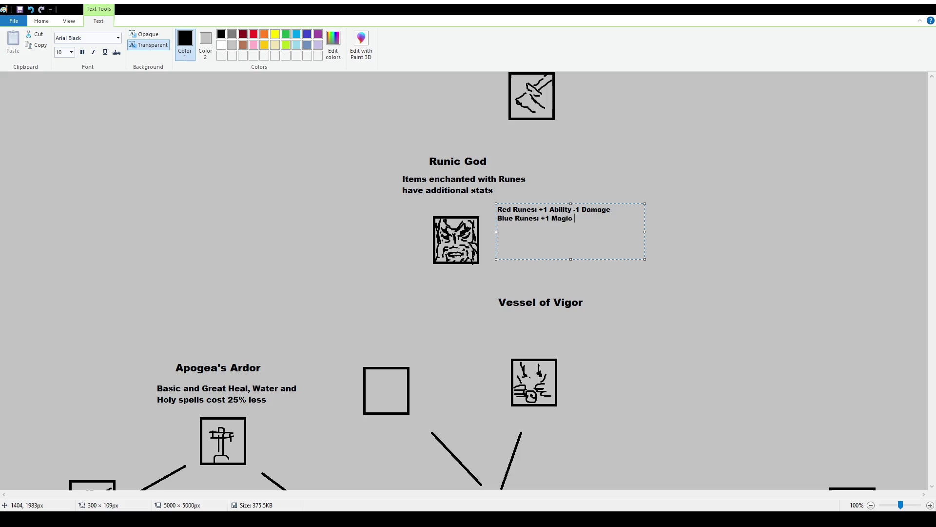
text(-20 Health )
text(Green Runes)
key(BackSpace)
text(1 Movespeed)
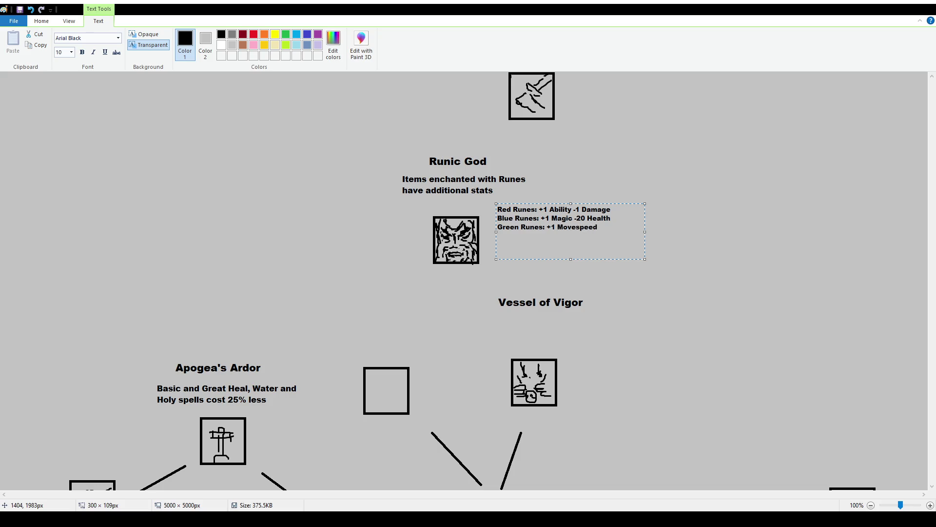
key(ctrl+shift+Left)
key(ctrl+shift+Left)
key(BackSpace)
text(Range -)
text(1 Damage )
text(... etc )
text((figure out how to write this dear god))
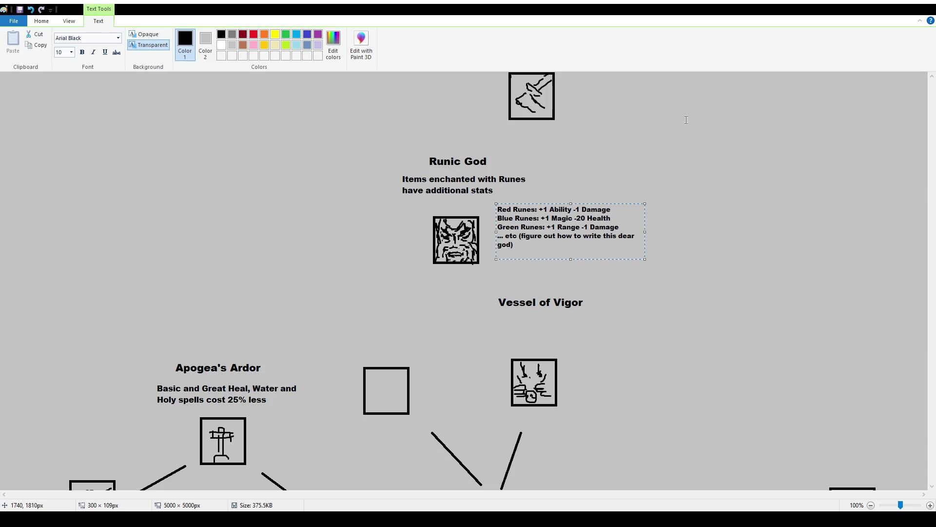
Step: Widen the text box so the last rune line fits and commit the list
drag(644, 232, 659, 233)
click(390, 174)
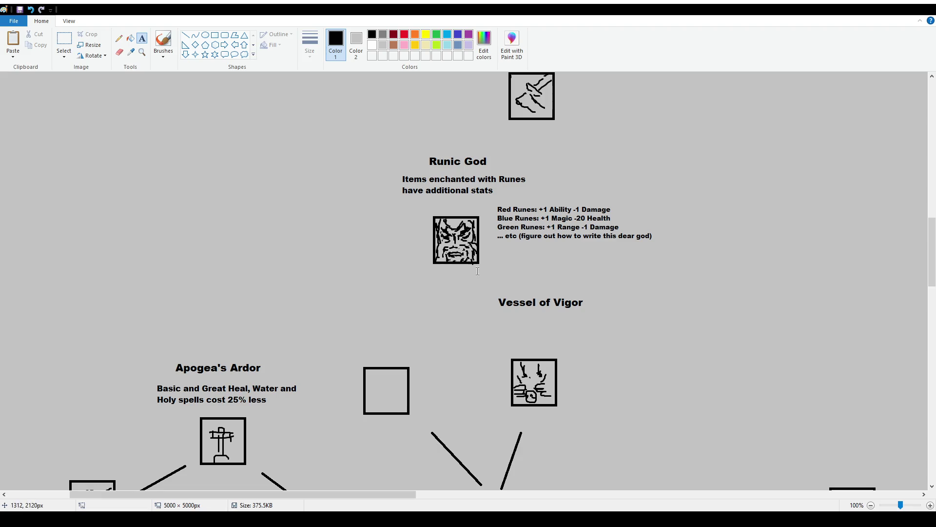
click(165, 43)
mouse_move(492, 200)
mouse_down()
mouse_move(577, 245)
mouse_move(524, 184)
mouse_move(491, 209)
mouse_move(489, 195)
mouse_up()
key(ctrl+z)
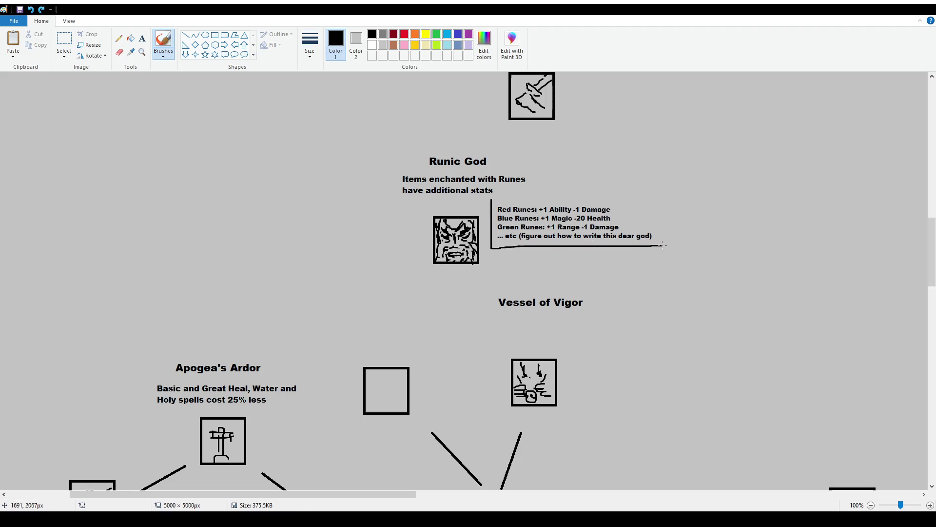
key(ctrl+z)
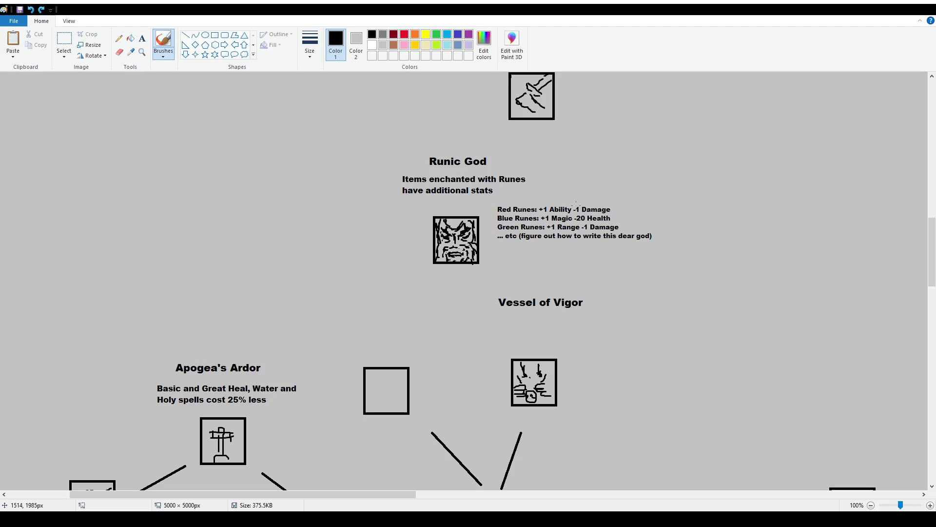
drag(397, 142, 383, 149)
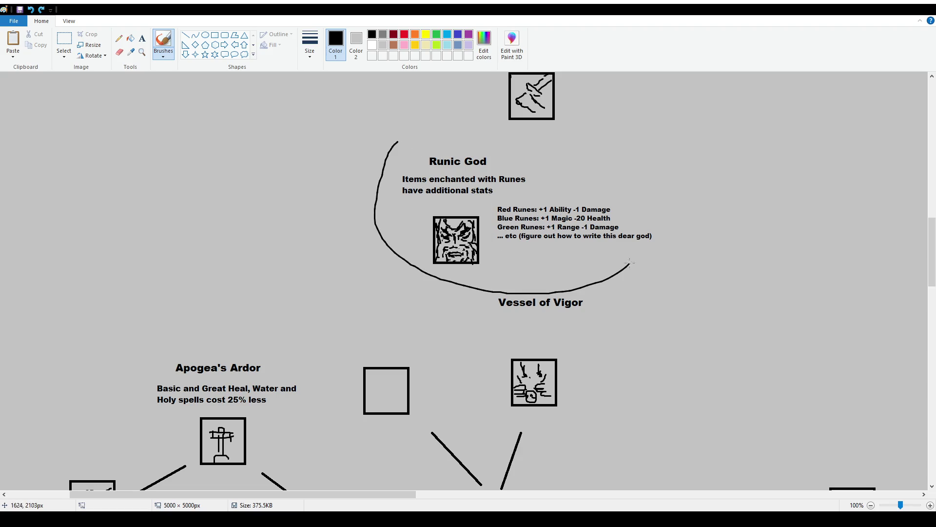
key(ctrl+z)
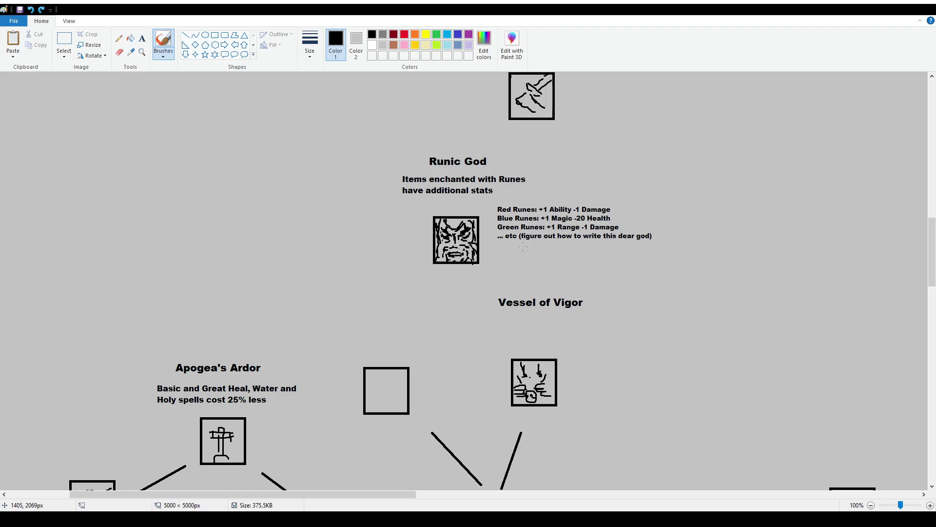
click(186, 35)
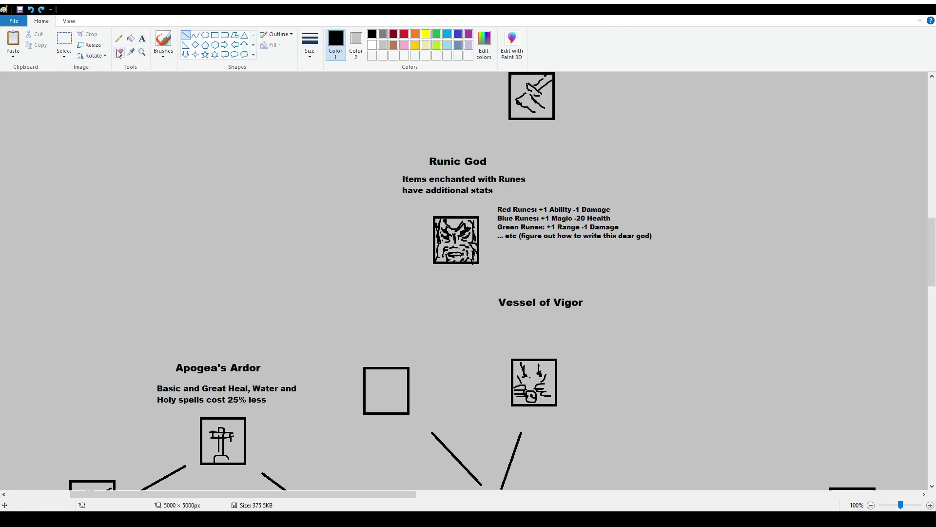
click(142, 38)
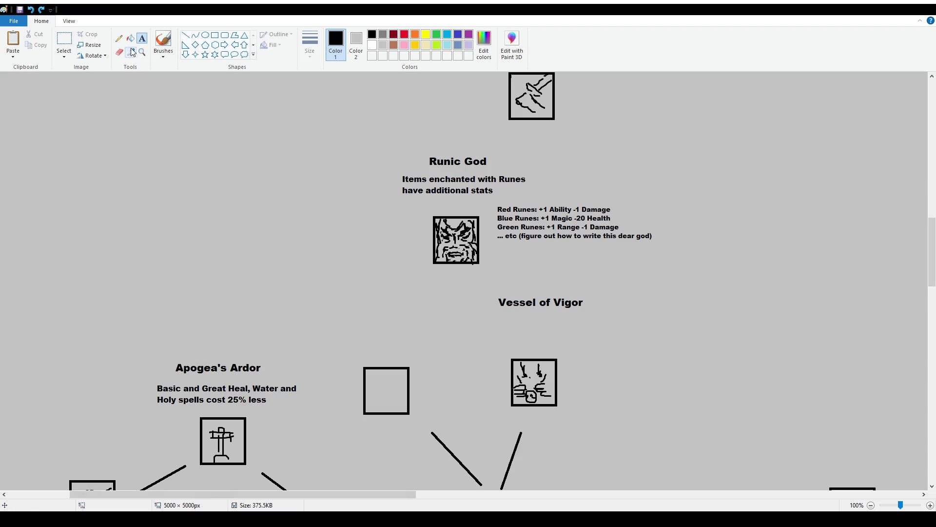
click(163, 41)
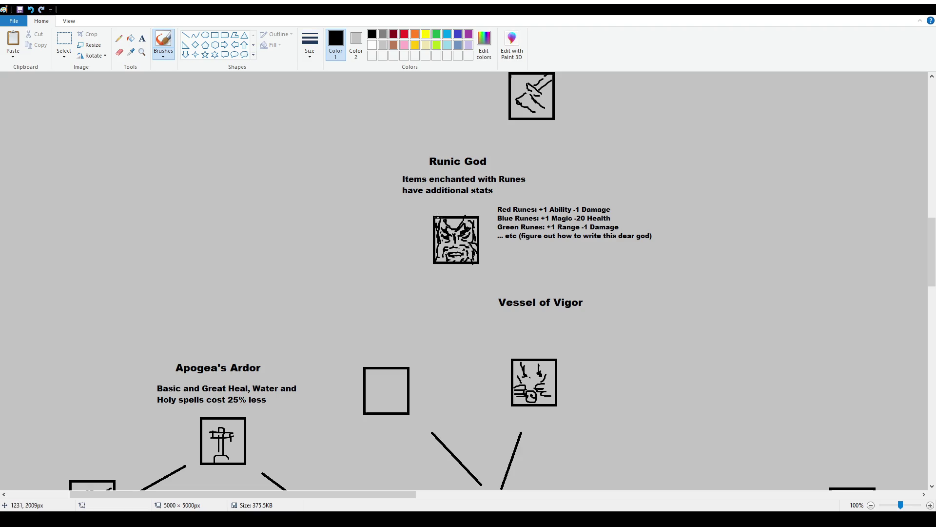
scroll(555, 302, down, 3)
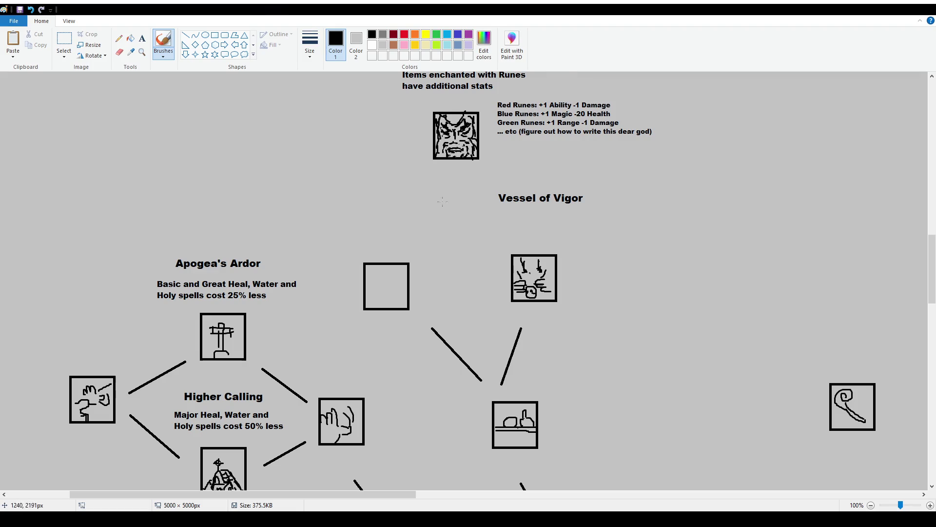
Step: Delete the two connector lines above the lower anvil icon
scroll(544, 275, up, 3)
scroll(545, 276, down, 6)
mouse_move(581, 272)
mouse_down()
mouse_move(548, 296)
mouse_move(553, 301)
mouse_up()
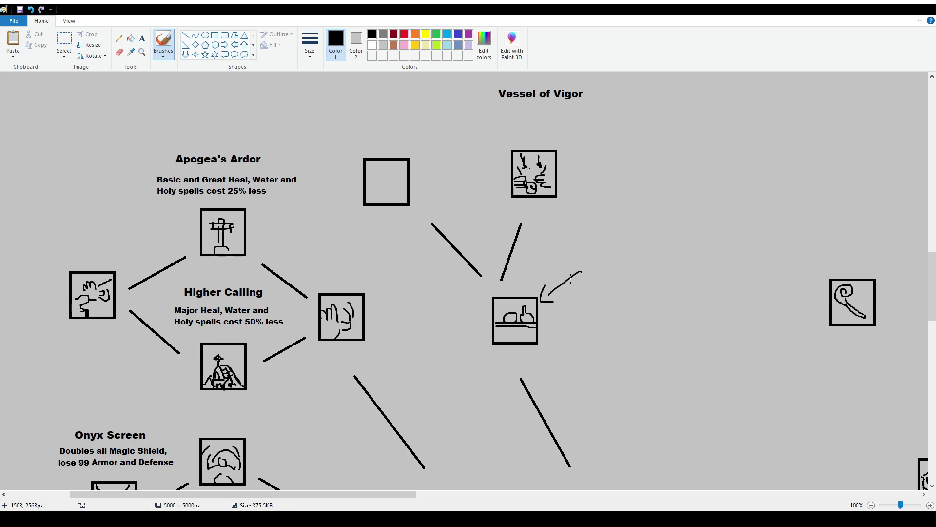
key(ctrl+z)
key(ctrl+z)
click(64, 41)
drag(423, 210, 537, 288)
key(Delete)
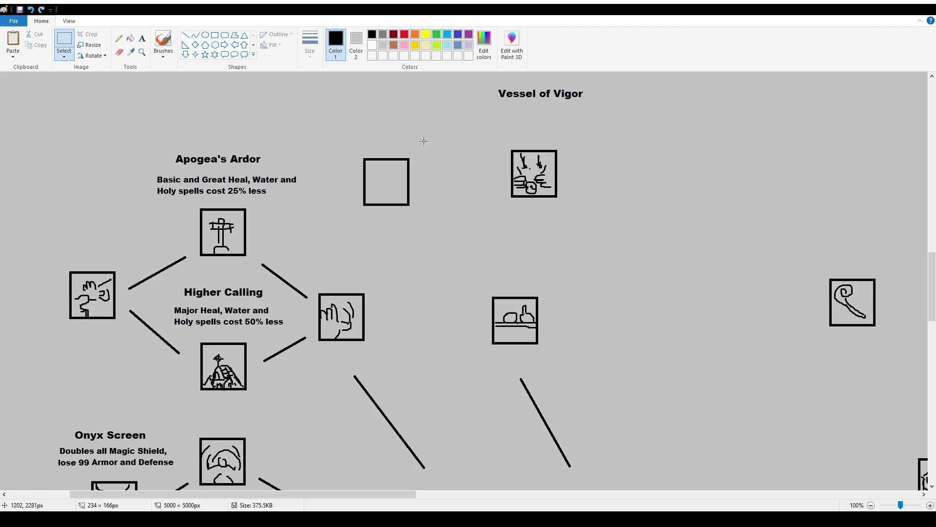
Step: Move the Runic God and Vessel of Vigor block slightly upward
scroll(335, 197, up, 5)
drag(324, 152, 672, 431)
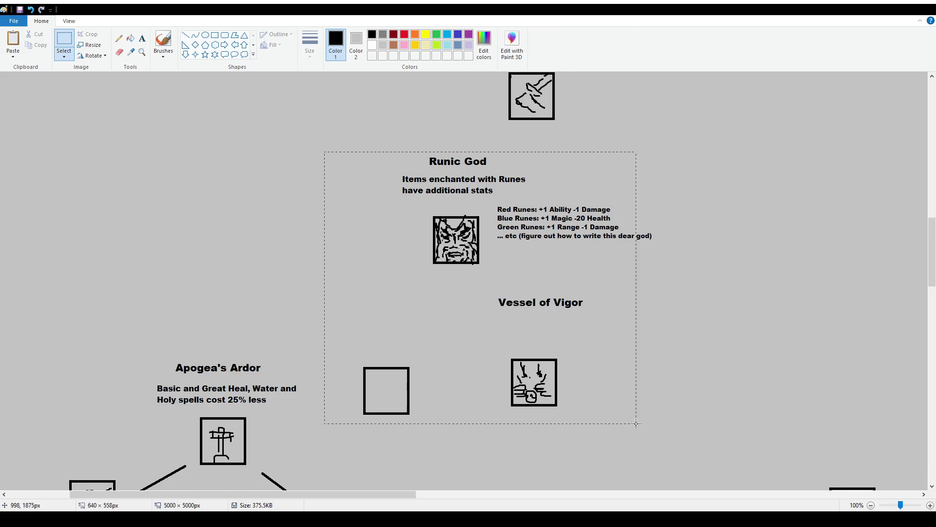
drag(642, 385, 642, 373)
click(761, 352)
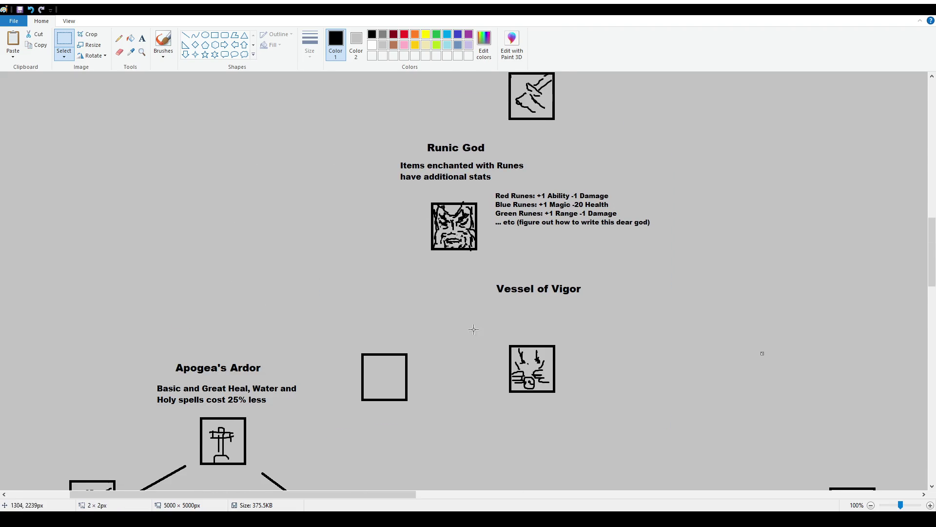
scroll(471, 326, down, 2)
click(142, 38)
drag(450, 319, 616, 378)
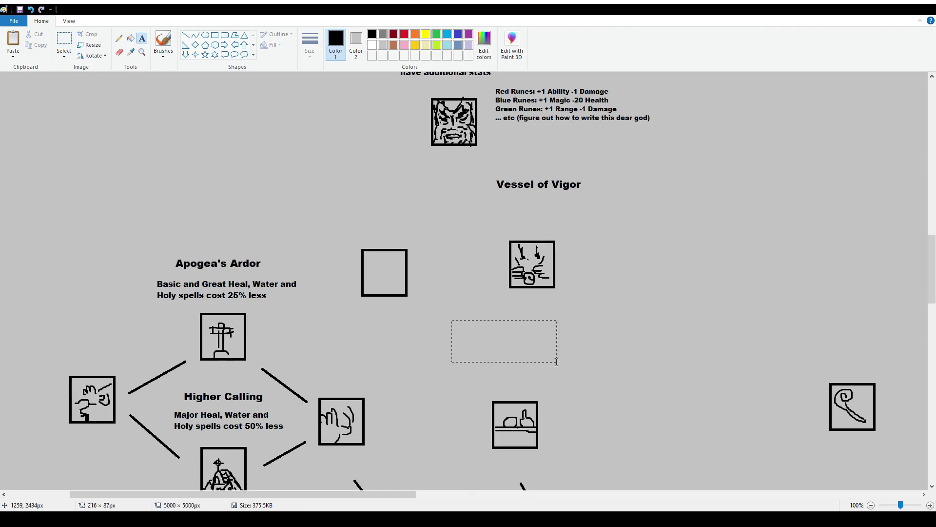
Step: Write 'Magic Collector' at size 16, then a size-12 line about Orbs & Artifacts giving weapon-dependent stats
click(72, 52)
click(70, 117)
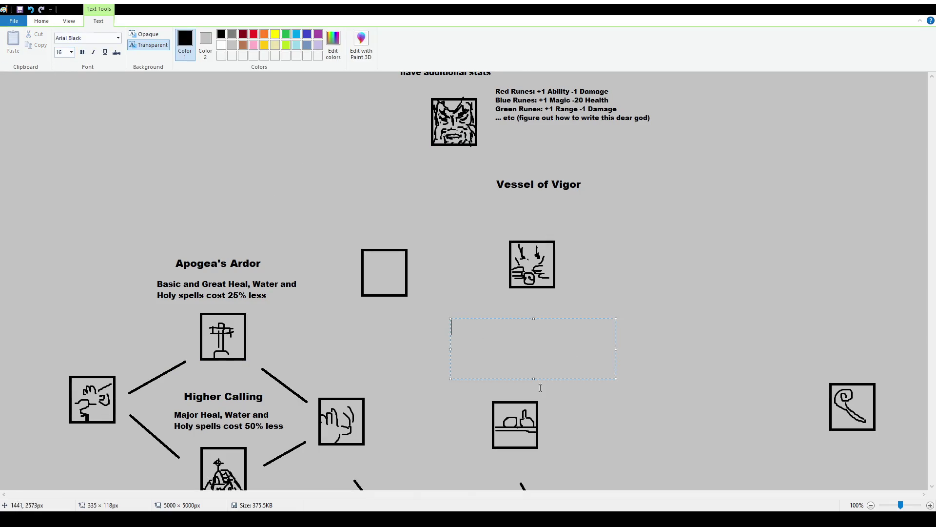
text(Magic Collector)
key(ctrl+a)
click(66, 52)
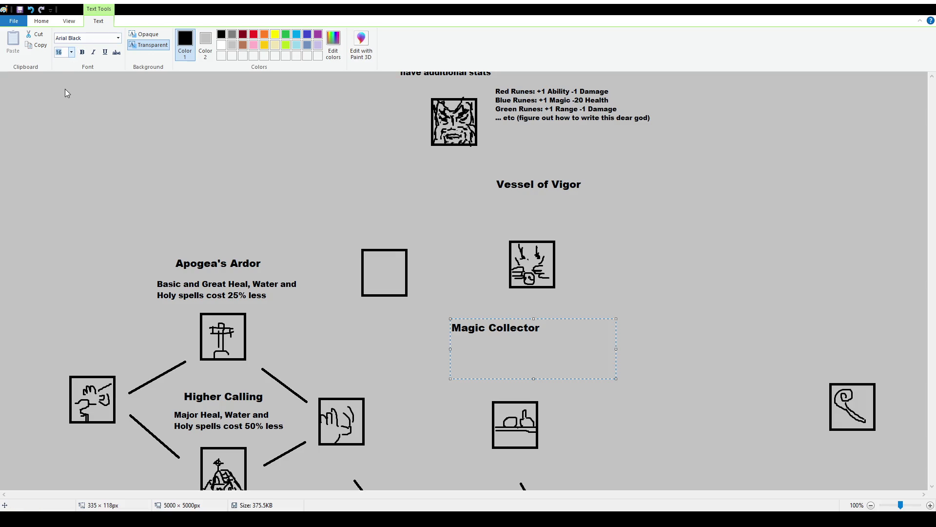
text(12)
click(569, 375)
key(Return)
text(Orbs & Artifacts gives )
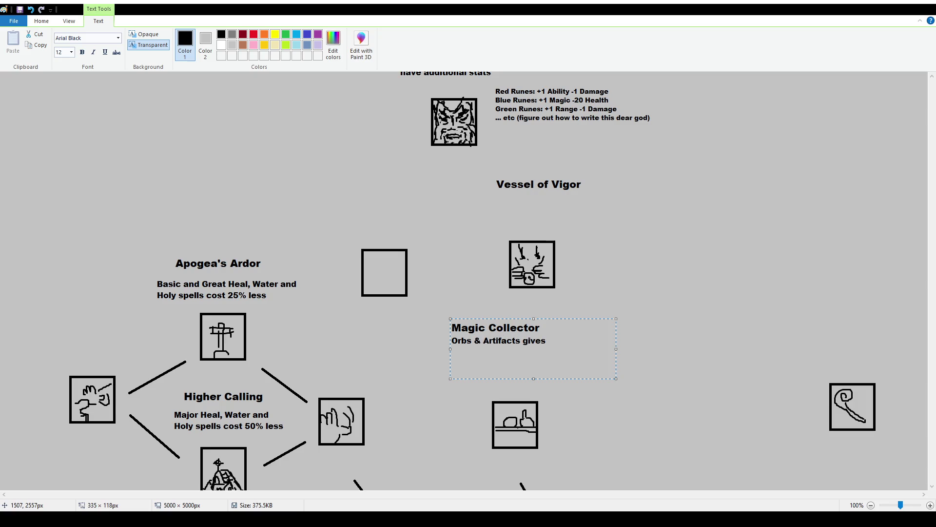
text(different stats )
text(depending on the weapon you're holding)
click(598, 213)
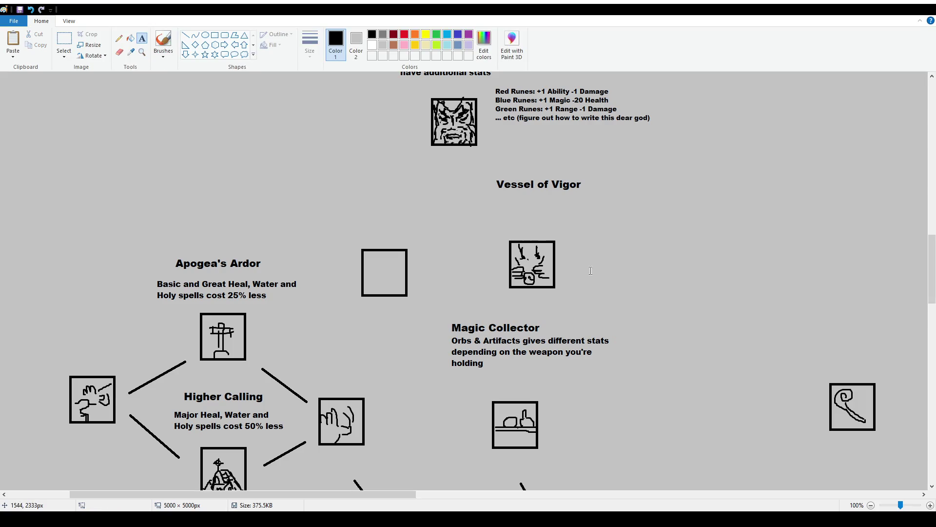
Step: Select and delete the Magic Collector description text, leaving only the title
scroll(533, 209, down, 1)
scroll(533, 210, up, 2)
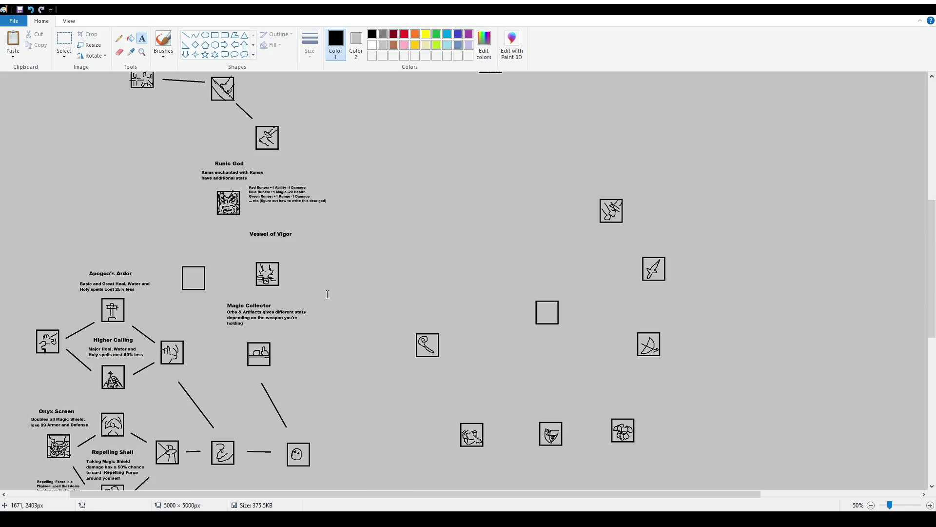
ctrl+scroll(528, 377, up, 1)
scroll(529, 376, down, 3)
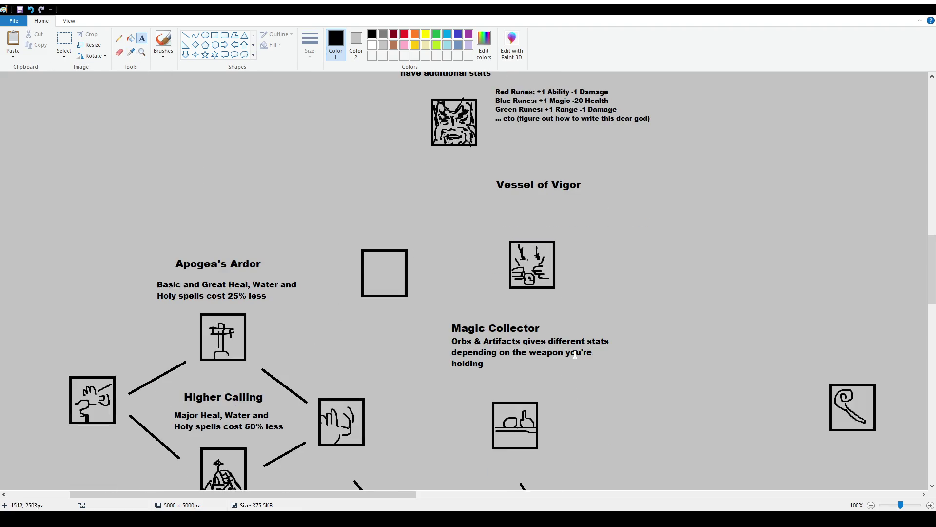
click(64, 40)
mouse_move(442, 316)
mouse_down()
mouse_move(607, 395)
mouse_move(622, 383)
mouse_move(608, 376)
mouse_up()
click(271, 103)
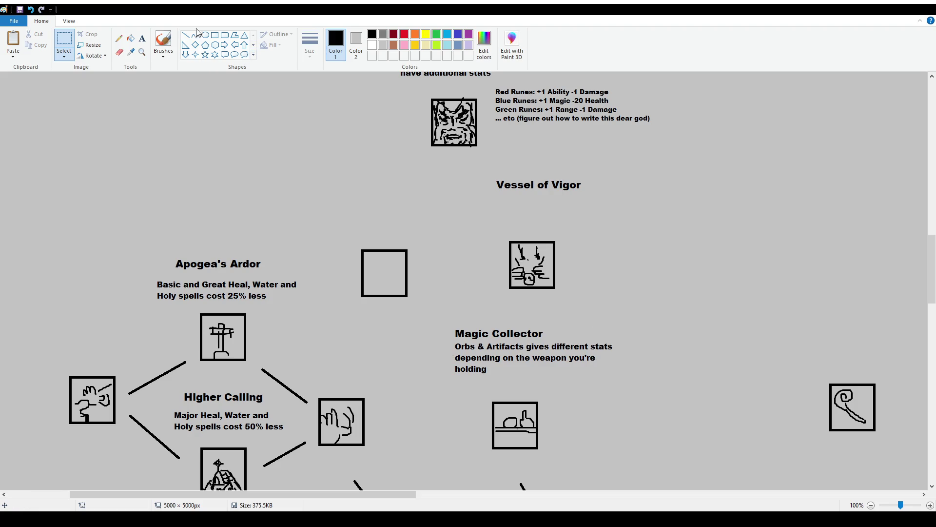
click(143, 39)
key(ctrl+z)
key(ctrl+z)
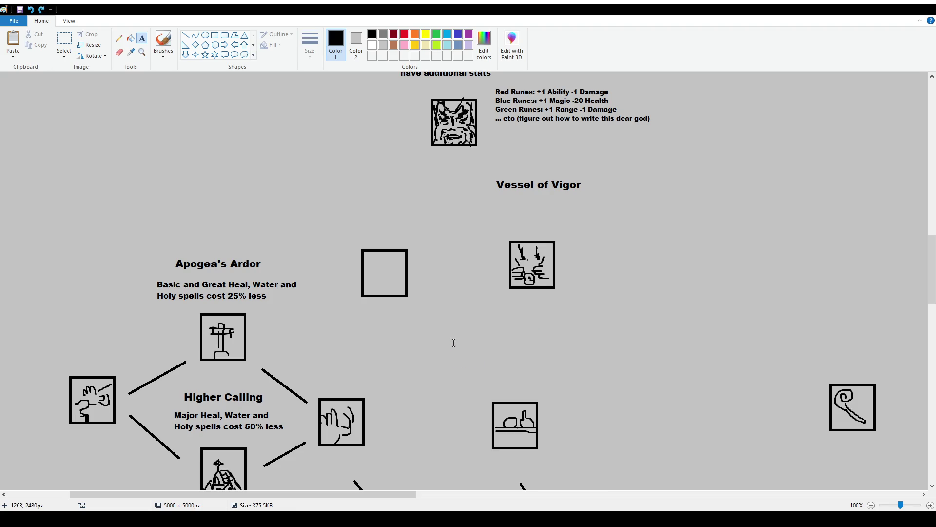
key(ctrl+y)
key(ctrl+y)
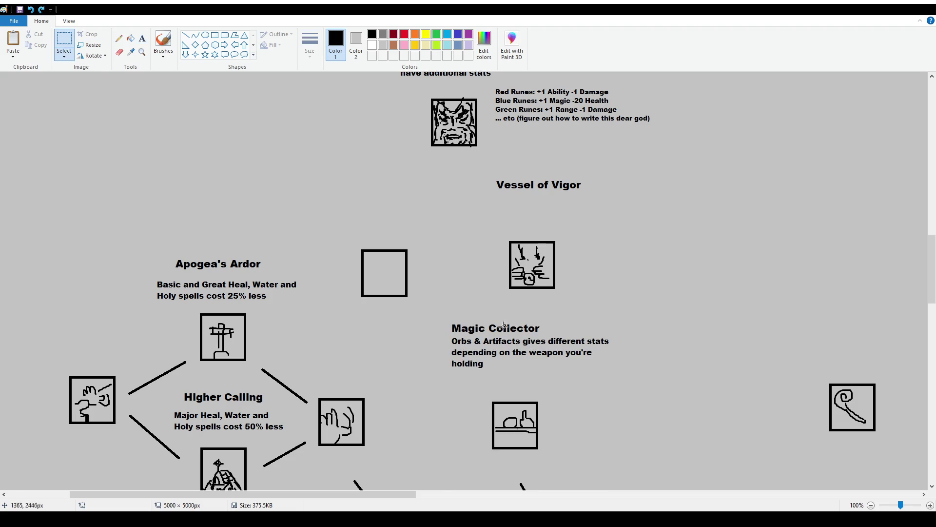
mouse_move(446, 337)
mouse_down()
mouse_move(631, 387)
mouse_move(445, 340)
mouse_move(576, 385)
mouse_up()
key(Delete)
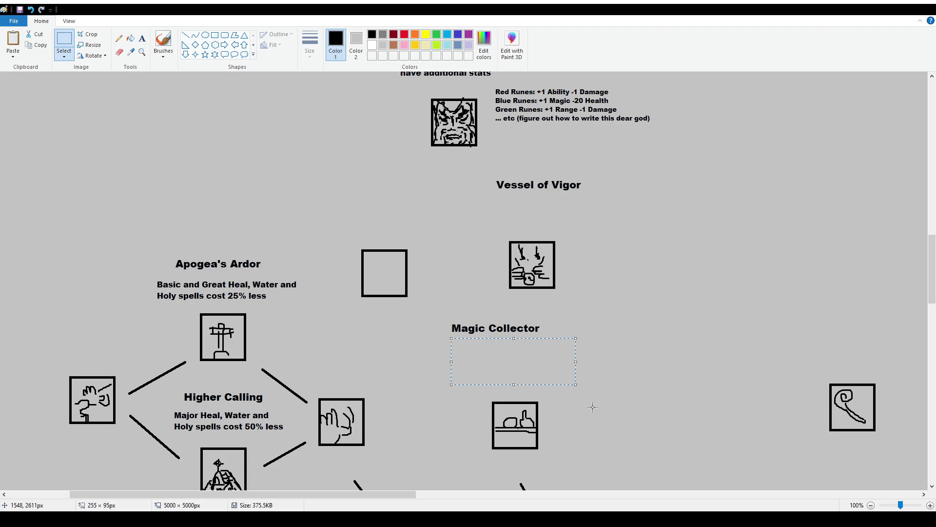
Step: Type a three-line description under Magic Collector: 'Orbs & Artifacts give 2/3/6 of a Stat based on the other item you're holding'
click(142, 38)
drag(445, 339, 578, 380)
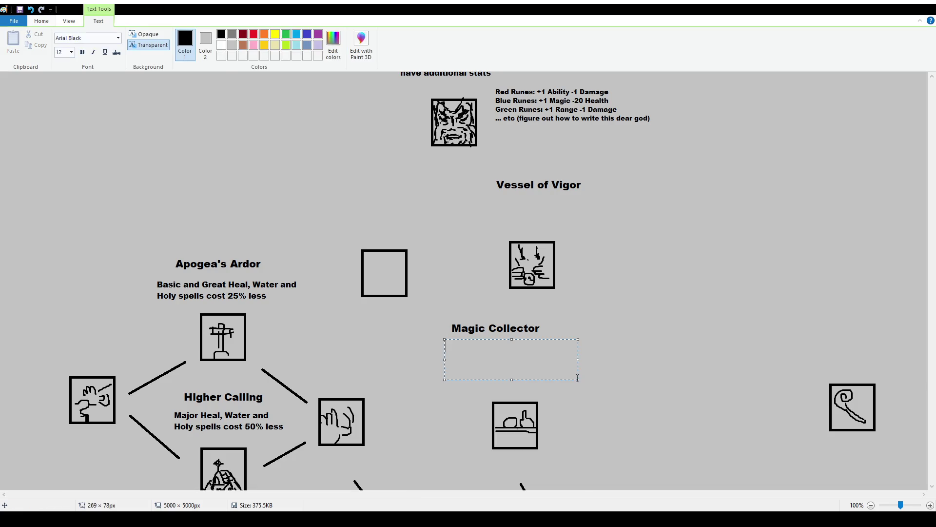
text(Orbs & Artifacts give)
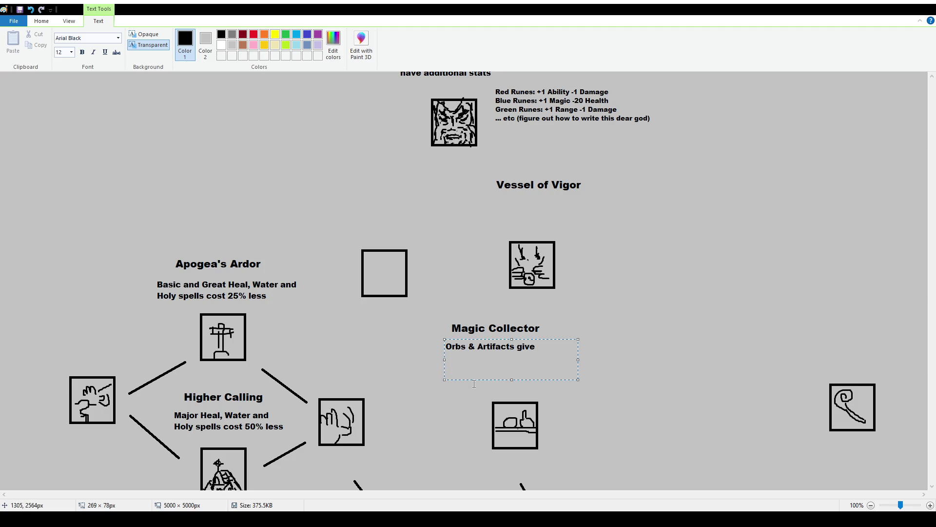
text(2/3/6 )
text(of a Stat based on the)
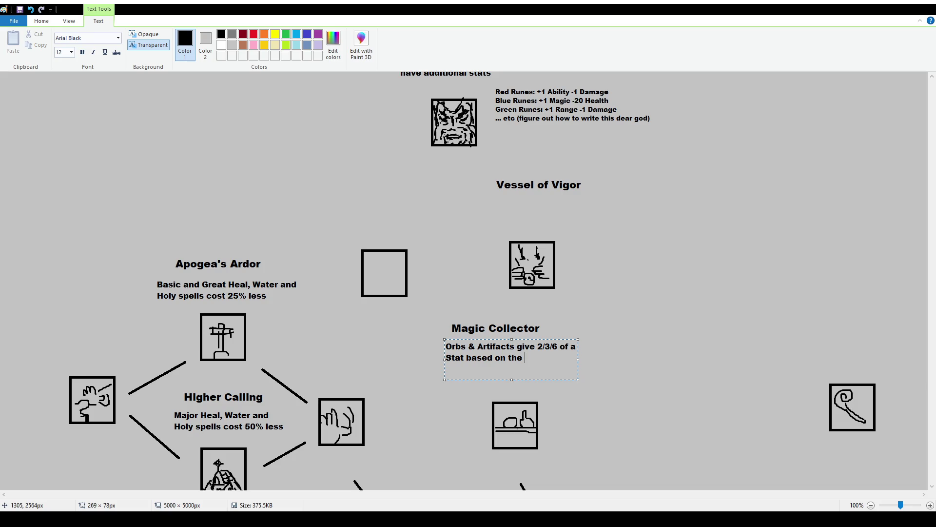
text(other item you're holding)
click(472, 276)
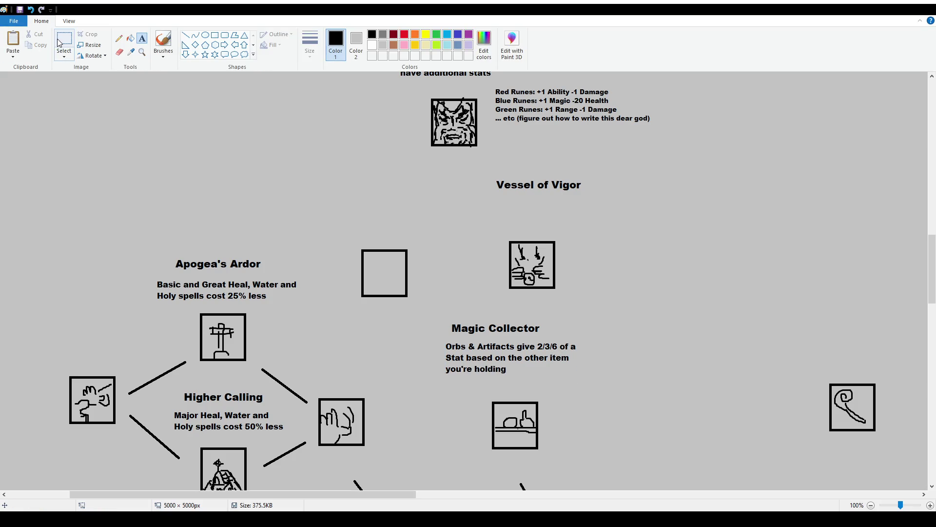
Step: Shift the Magic Collector block slightly right and down
click(59, 42)
drag(436, 306, 735, 454)
key(alt+h)
key(t)
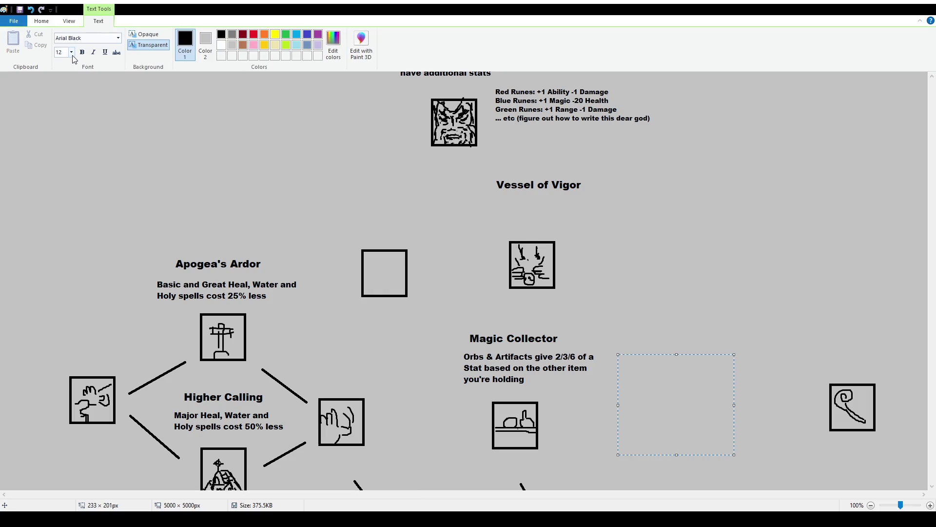
Step: Start a size-10 list: Shield +1 Magic, Sword +1 Atkspeed, Club +5 Health, Bow +1 Movespeed
text(10)
key(Return)
text(Shield: )
text(+1 Magic)
key(Return)
text(Sword: +)
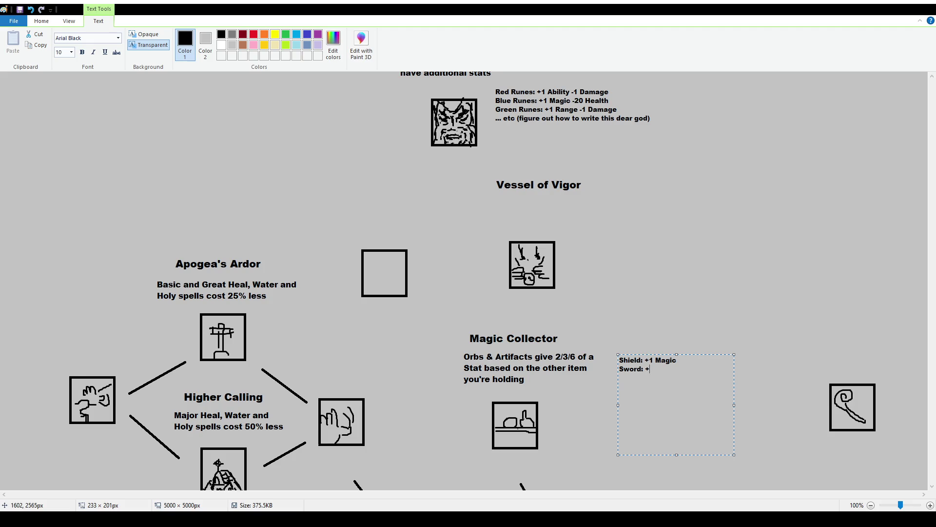
text(1 Atkspeed)
key(Return)
text(Club: +)
text(5 Health)
text(Bow: + )
text(1 Movespeed)
key(Return)
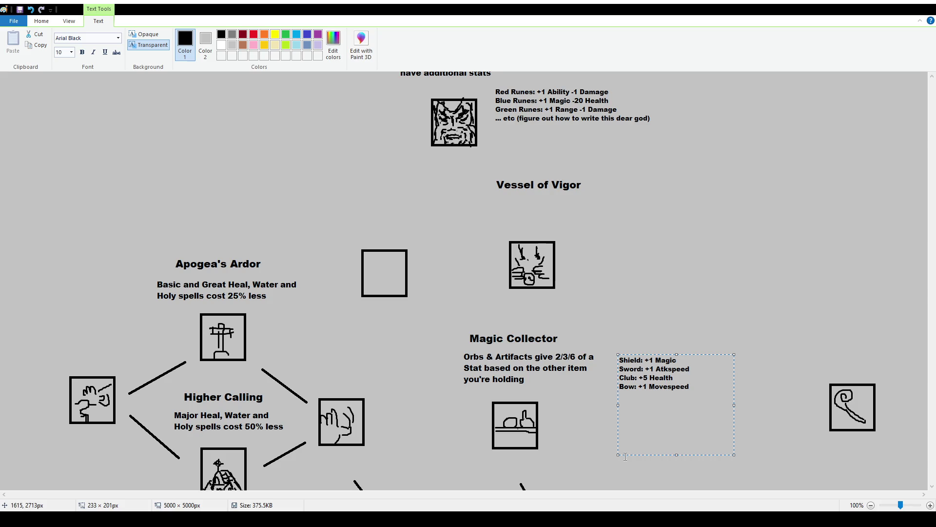
Step: Add an 'Orb: +Mana' line and remove the 1s from the Shield and Sword bonuses
text(Orb: +)
text(10)
key(BackSpace)
key(BackSpace)
text(Mana)
click(655, 359)
key(BackSpace)
key(BackSpace)
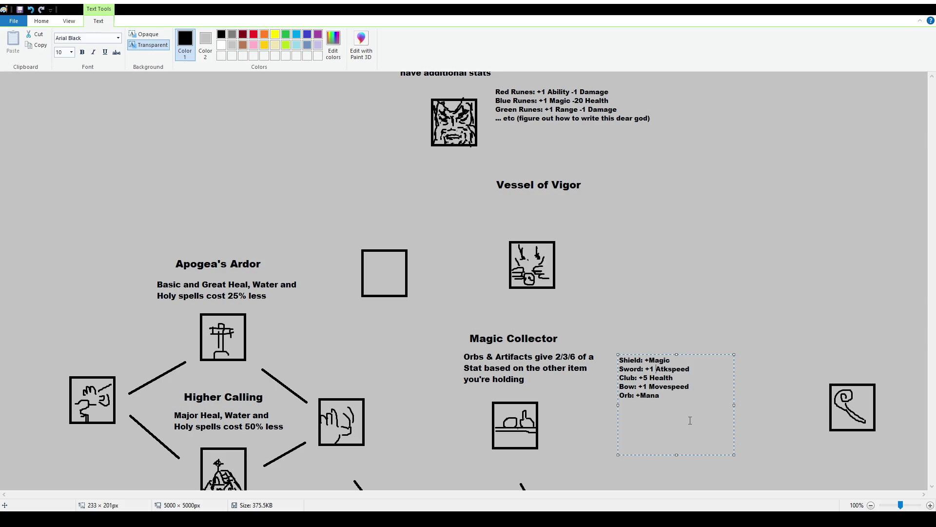
key(BackSpace)
key(BackSpace)
key(BackSpace)
key(BackSpace)
key(BackSpace)
key(BackSpace)
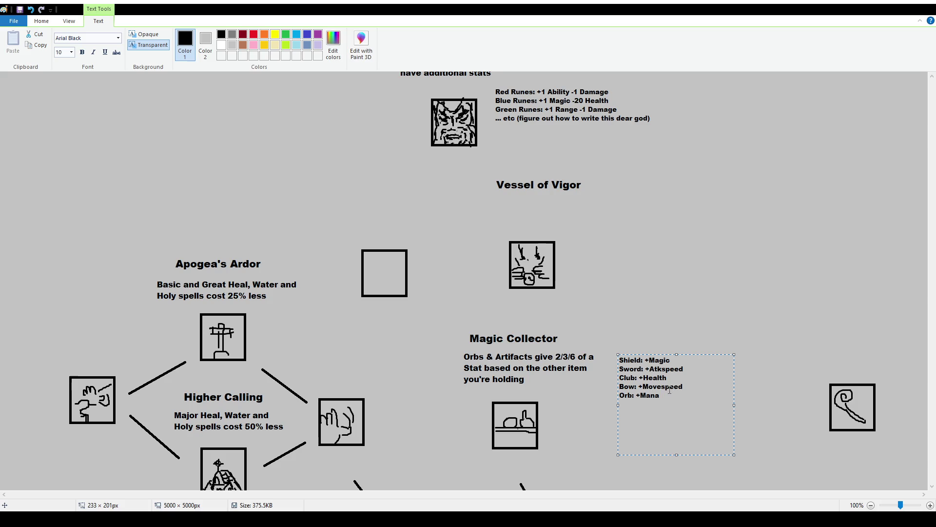
text(* 2)
text(2)
text( / 2)
text( / 2)
Step: Add 'T-H Sword: +Ability', 'T-H Axe: +Damage' and 'Staff: +Magic' lines below Orb
click(662, 429)
text(T)
text(wo)
key(BackSpace)
key(BackSpace)
text(-H)
text(Sword: )
text(+At)
key(BackSpace)
key(BackSpace)
text(Damage)
text(T-H Axe: +)
text(Ability)
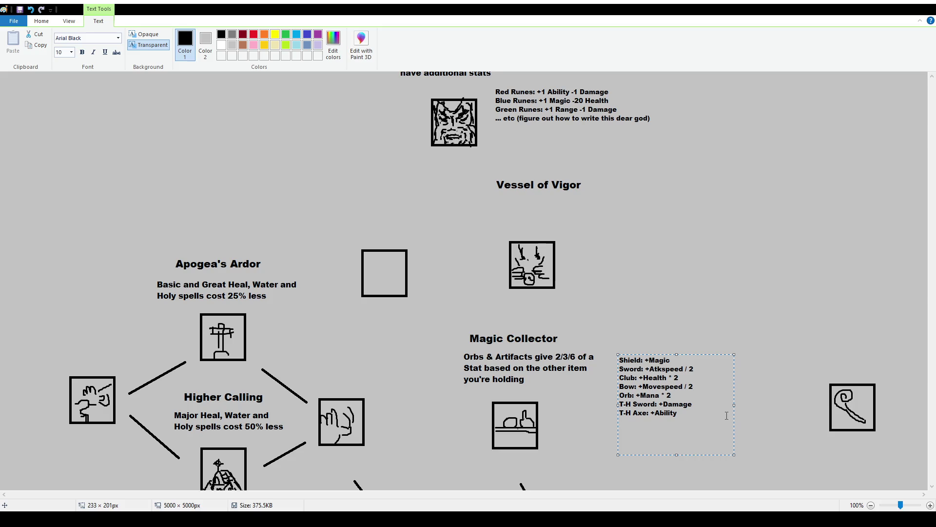
double_click(674, 413)
text(Damage)
double_click(677, 404)
text(Ability T-H Axe: +Damage )
text(Staff: )
text(+)
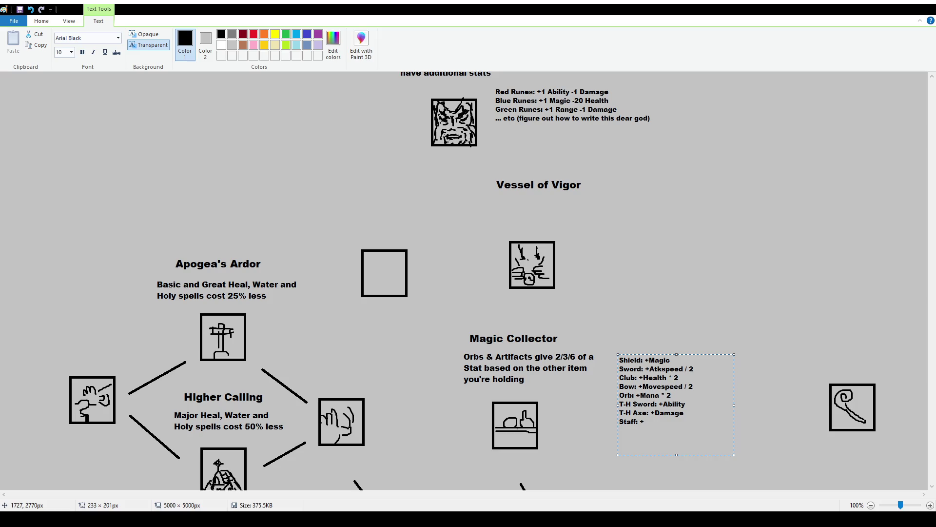
text(Magic)
Step: Change Shield to +Defense and add 'Wand: +Atkspeed / 2' and 'Gloves: Mana Regen' lines
double_click(659, 361)
text(Defense)
text(Wand: )
text(+)
text(Atkspeed / 2)
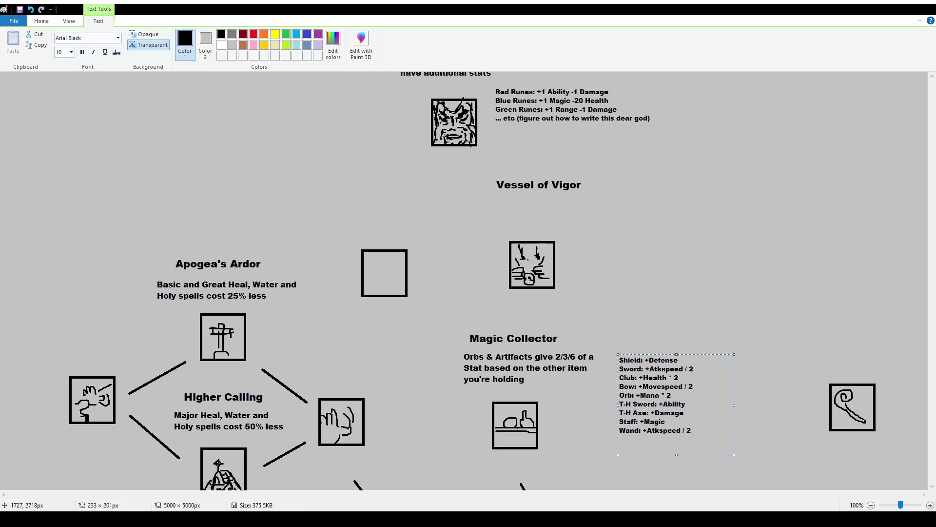
text(Gloves:)
text(Mana Regen)
key(Return)
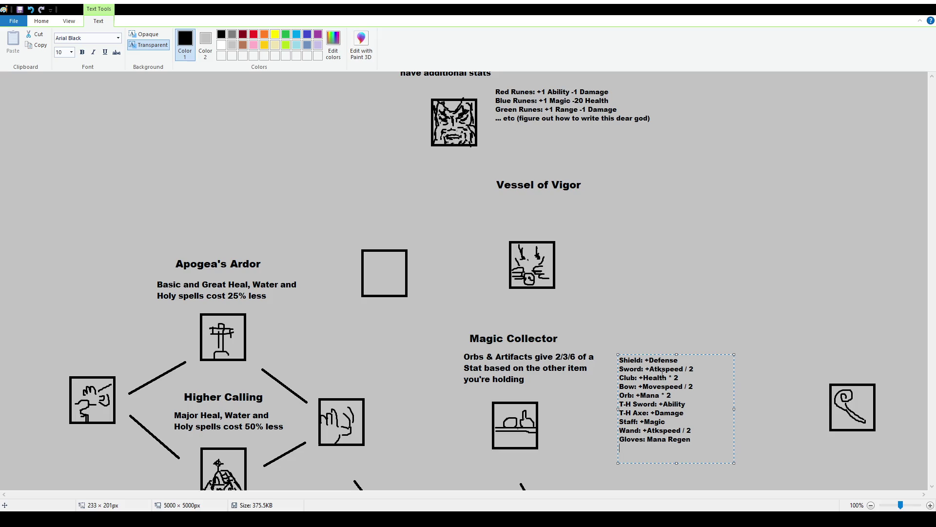
Step: Change the Shield bonus to Armor and the Sword bonus to Defense
drag(649, 369, 707, 372)
drag(649, 360, 698, 362)
text(Armor)
drag(649, 369, 694, 370)
text(Defense)
Step: Add 'Knives: +Health Regen' and 'Daggers: +Damage' lines, plus 'Crossbow: +Capacity * 5' after Bow
key(Return)
text(Kniv)
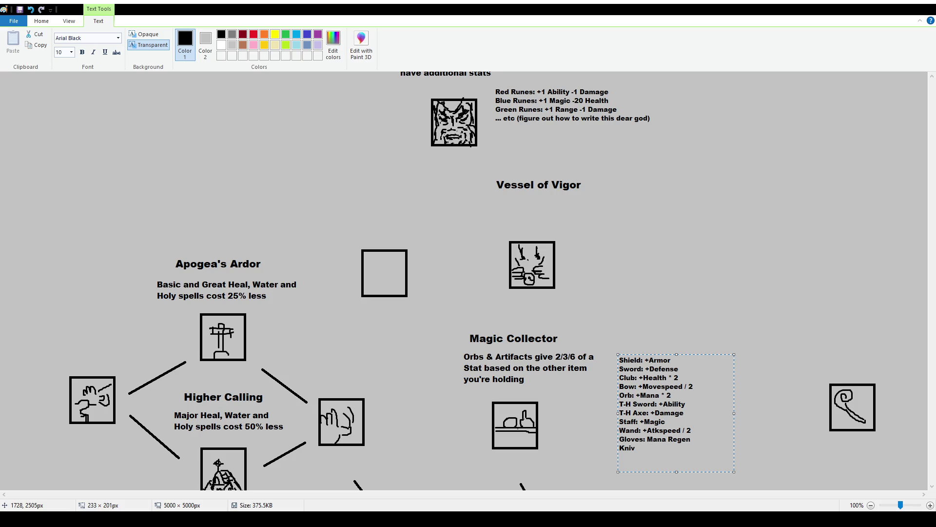
text(es:)
text( +)
text(+)
text(Health Regen)
key(Return)
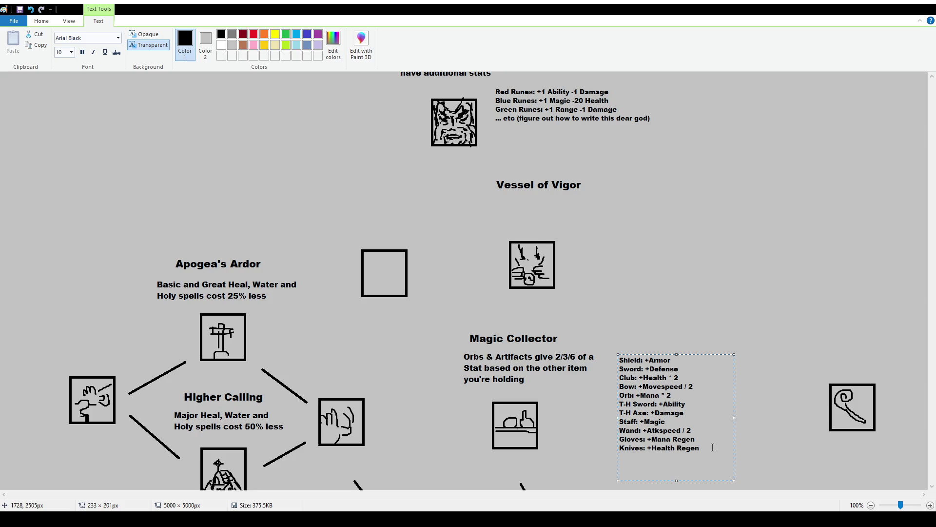
text(Daggers: )
text(+)
text(Damage)
click(697, 386)
key(Return)
text(Crossbow: )
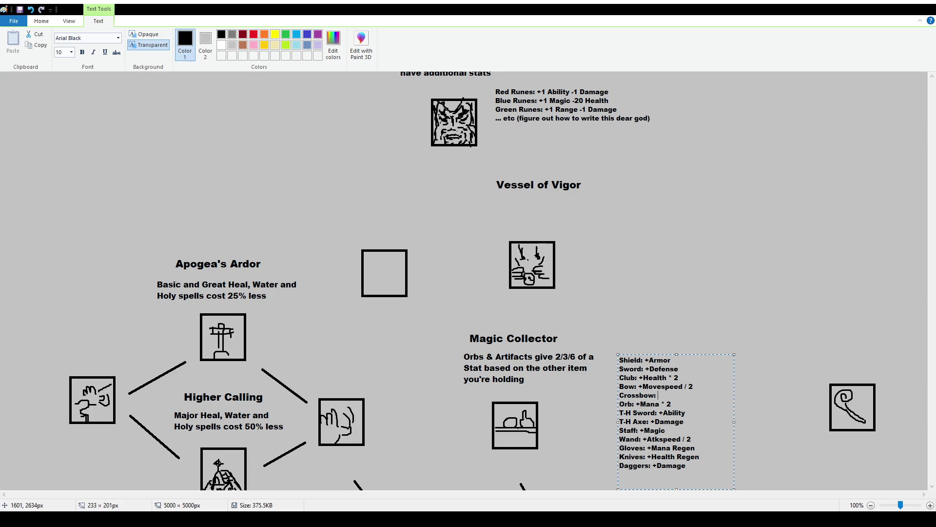
text(+)
text(Capacity * )
text(5)
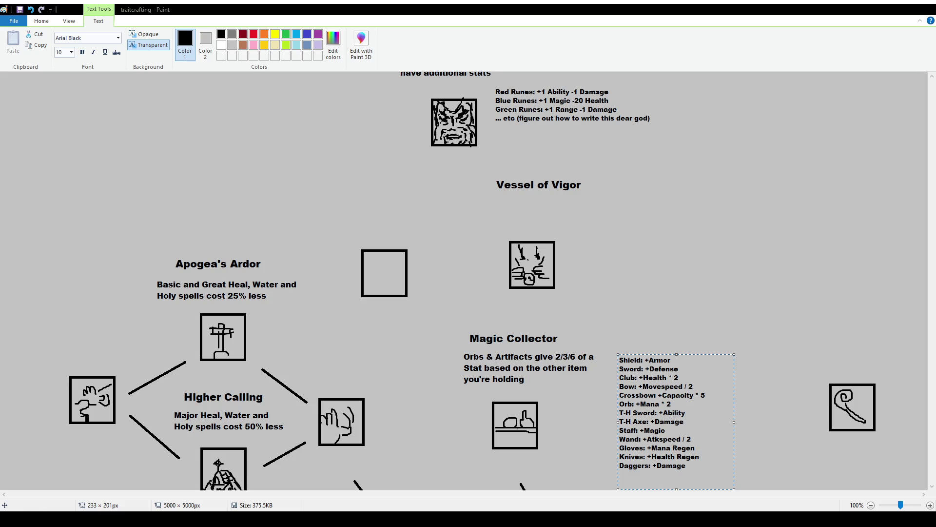
Step: Commit the stat list and move it slightly up and left toward Magic Collector
click(593, 325)
scroll(605, 360, down, 2)
scroll(606, 360, up, 2)
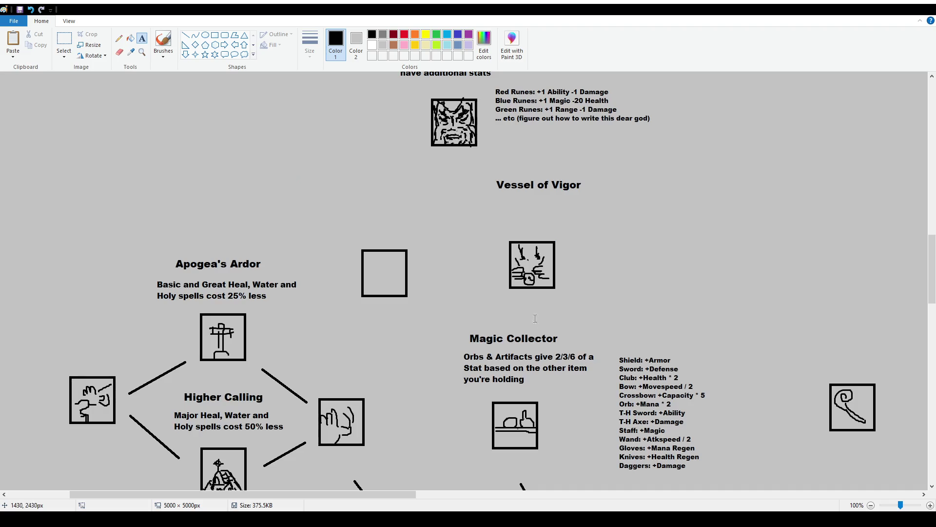
click(70, 39)
drag(621, 350, 715, 453)
click(743, 438)
mouse_move(601, 344)
mouse_down()
mouse_move(712, 474)
mouse_move(695, 448)
mouse_up()
click(633, 290)
Step: Try a brush loop around the Onyx Screen group, then undo it
scroll(634, 290, down, 4)
scroll(610, 321, up, 2)
scroll(574, 332, up, 2)
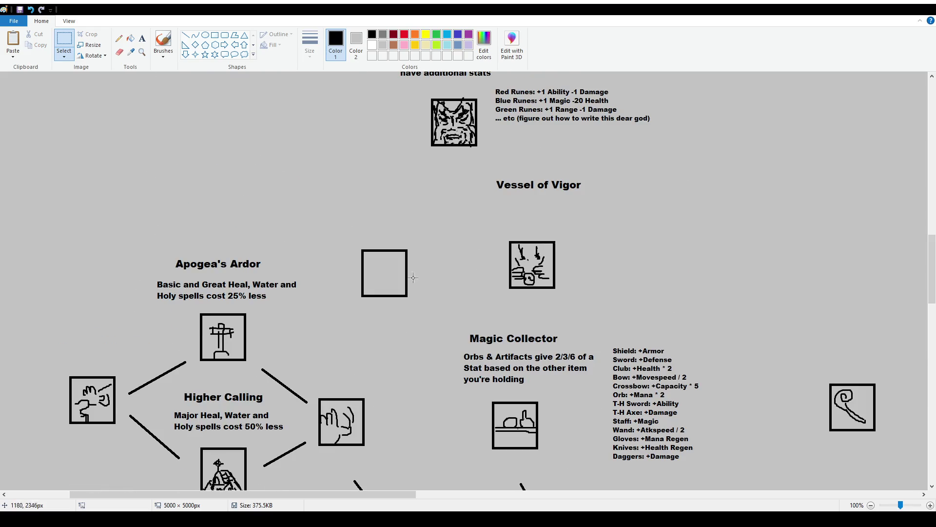
scroll(477, 272, down, 1)
scroll(518, 347, up, 1)
scroll(518, 347, down, 3)
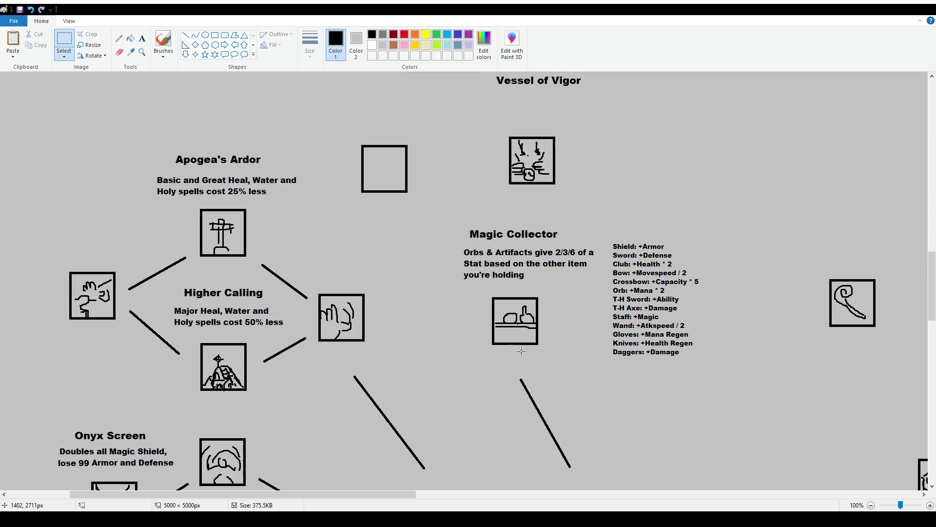
scroll(519, 348, up, 5)
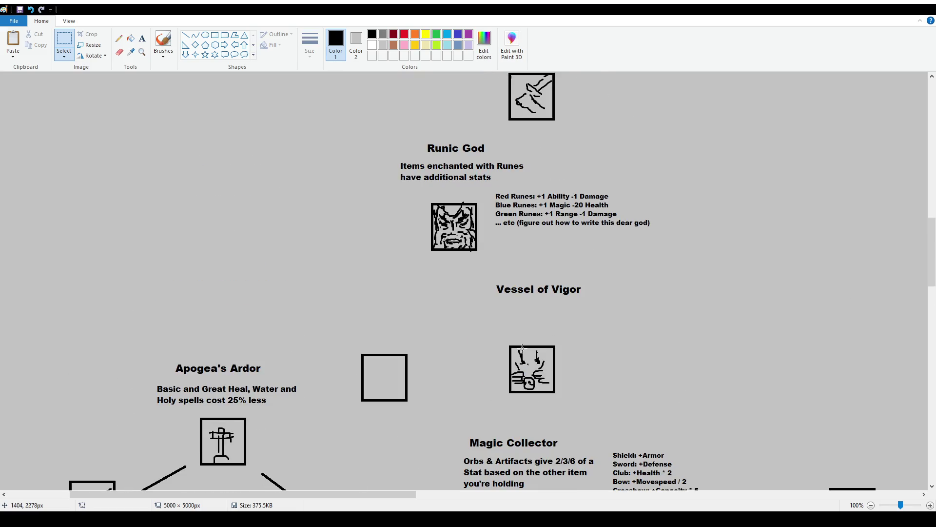
scroll(487, 323, down, 6)
scroll(390, 325, up, 2)
scroll(264, 325, down, 1)
click(163, 41)
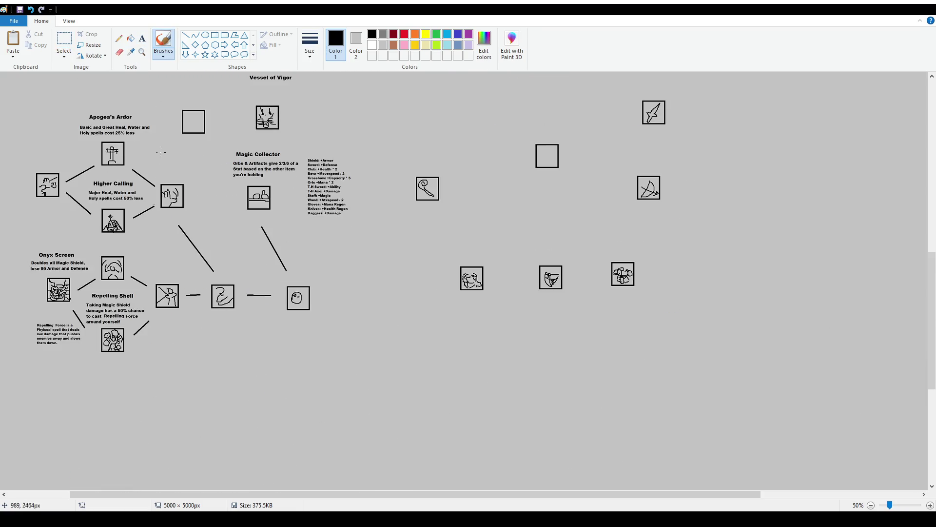
mouse_move(182, 345)
mouse_down()
mouse_move(19, 269)
mouse_move(161, 348)
mouse_up()
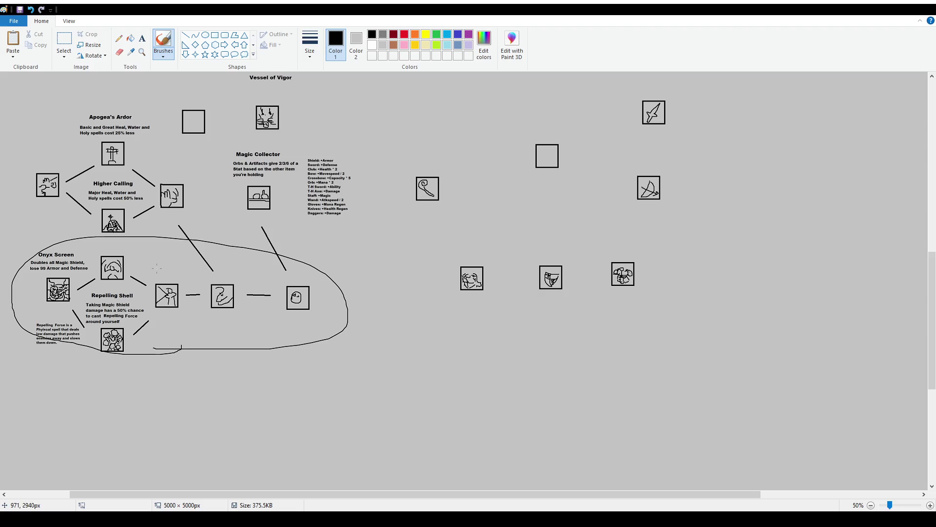
key(ctrl+z)
scroll(225, 354, up, 2)
Step: Try loops around the Apogea's Ardor/Higher Calling and Vessel of Vigor/Magic Collector groups, undoing each
drag(268, 392, 280, 363)
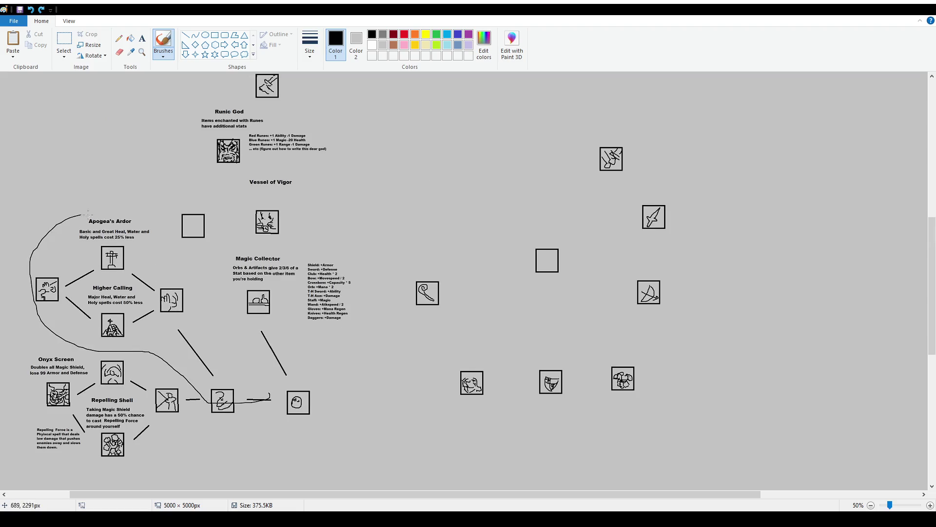
key(ctrl+z)
drag(328, 408, 335, 397)
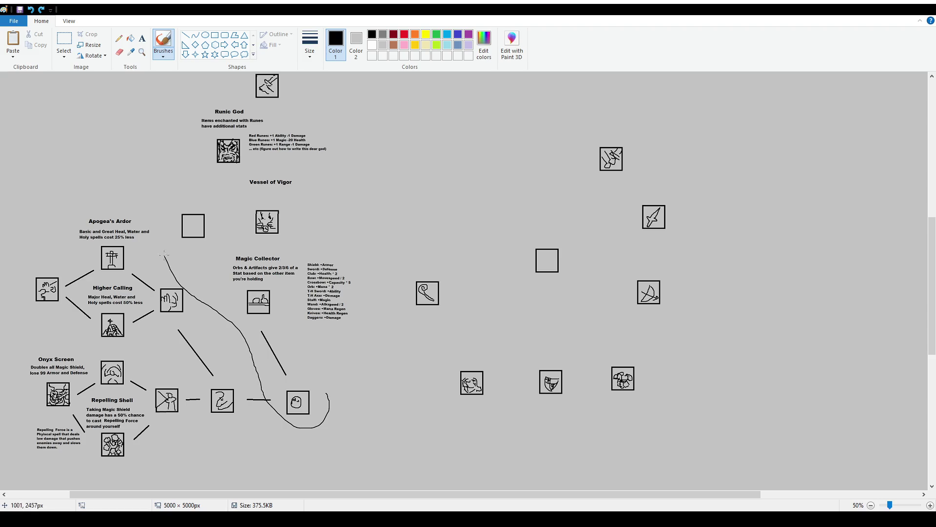
key(ctrl+z)
scroll(331, 350, up, 2)
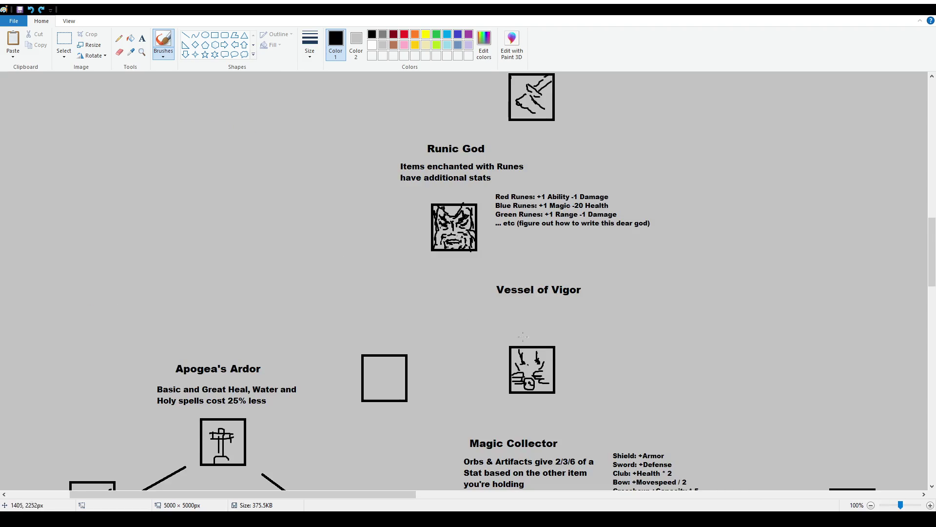
scroll(522, 353, down, 3)
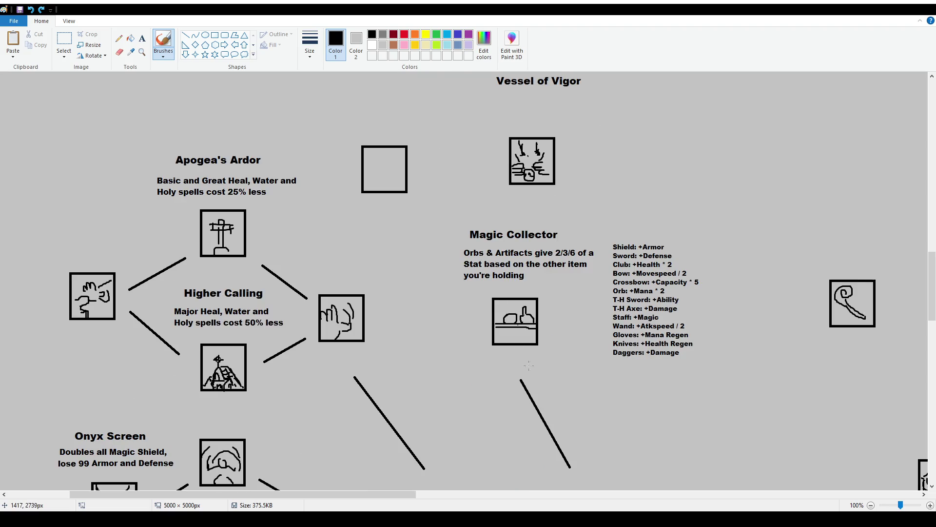
scroll(529, 365, up, 2)
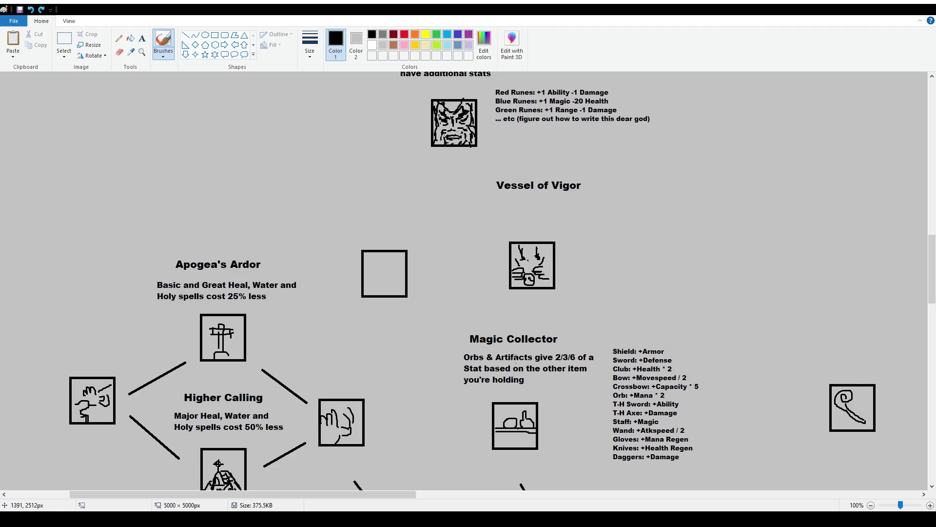
click(142, 38)
scroll(330, 339, down, 2)
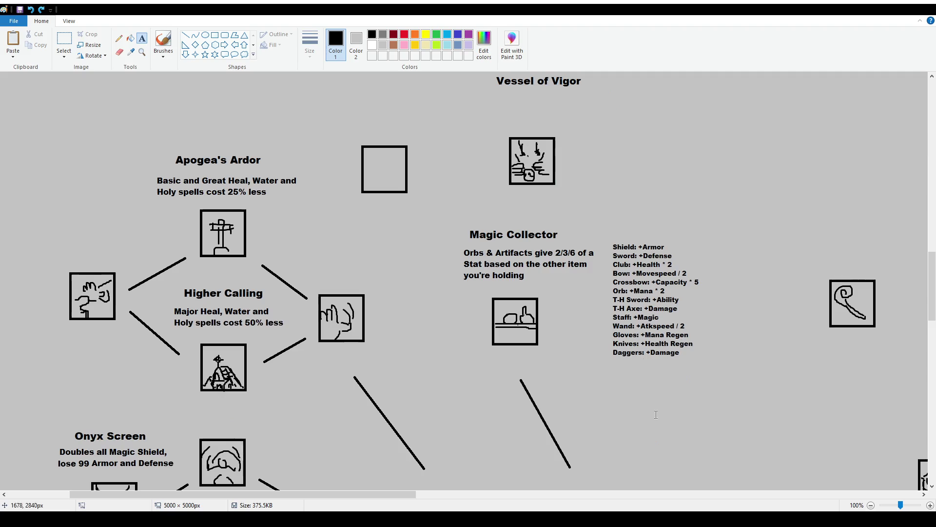
click(614, 359)
text(Artifact: +Poopoo)
click(665, 308)
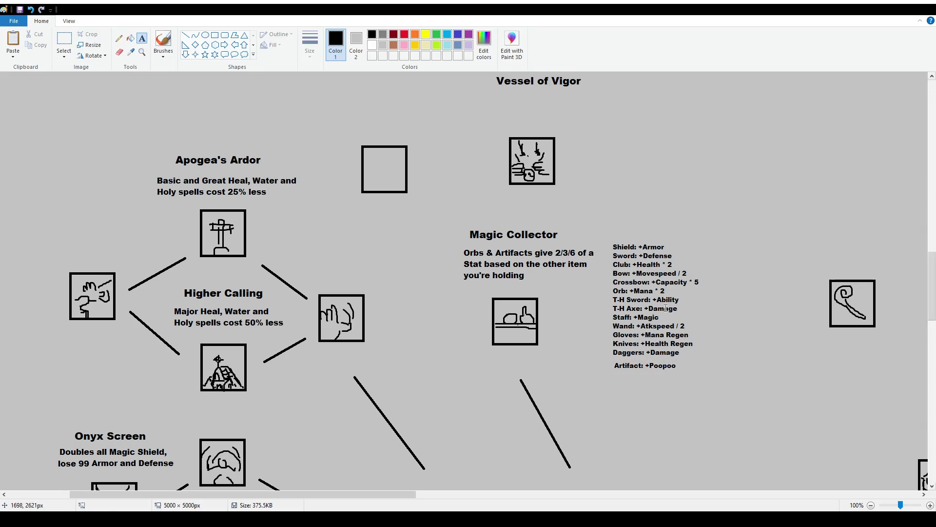
click(64, 40)
mouse_move(609, 361)
mouse_down()
mouse_move(696, 382)
mouse_move(683, 372)
mouse_up()
click(646, 319)
scroll(594, 248, up, 2)
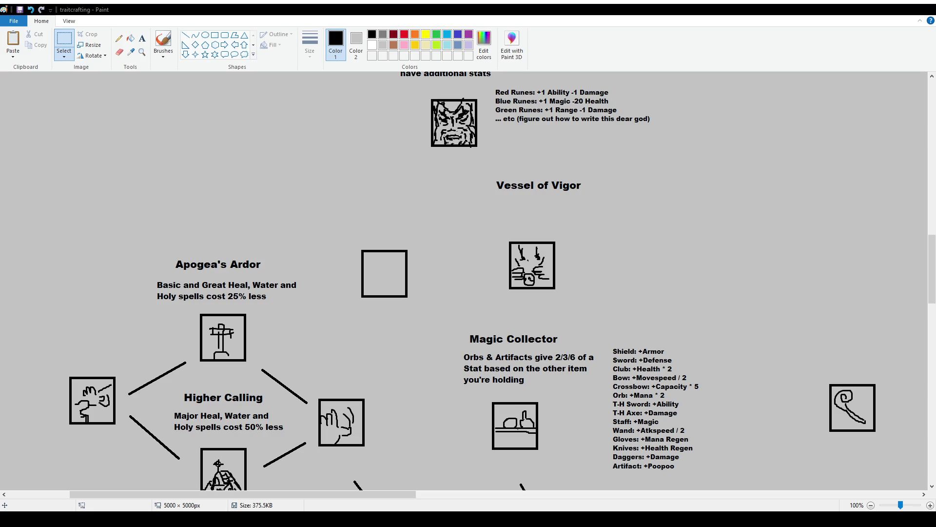
scroll(531, 252, up, 3)
scroll(531, 252, up, 3)
scroll(531, 253, up, 4)
scroll(531, 252, down, 13)
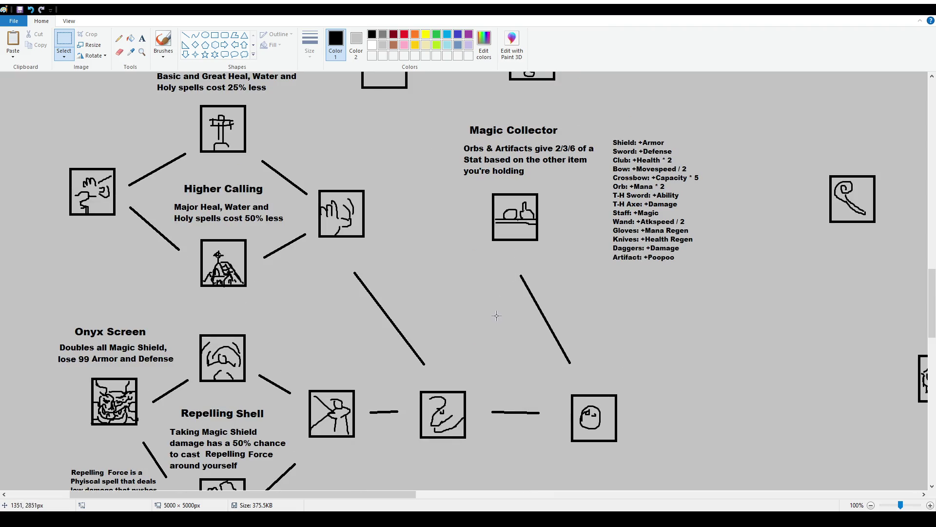
Step: Select the diagonal connecting line, then scroll up to Vessel of Vigor and the rune stats
scroll(471, 359, down, 2)
scroll(471, 360, up, 2)
drag(347, 267, 437, 369)
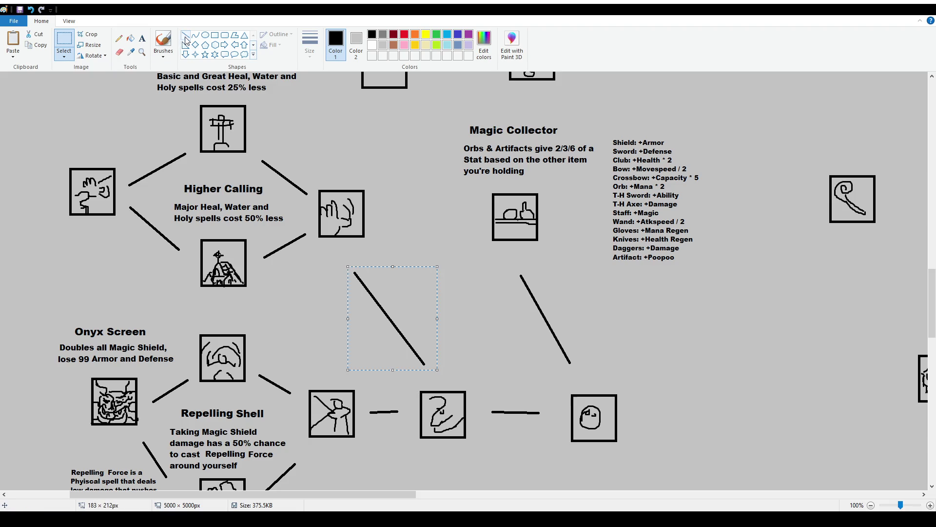
scroll(539, 288, up, 2)
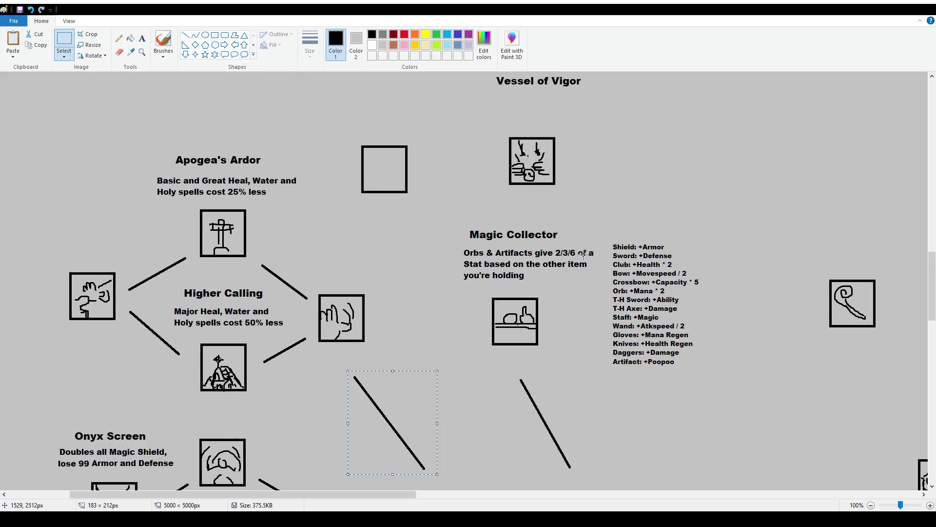
scroll(584, 254, up, 2)
scroll(553, 249, up, 2)
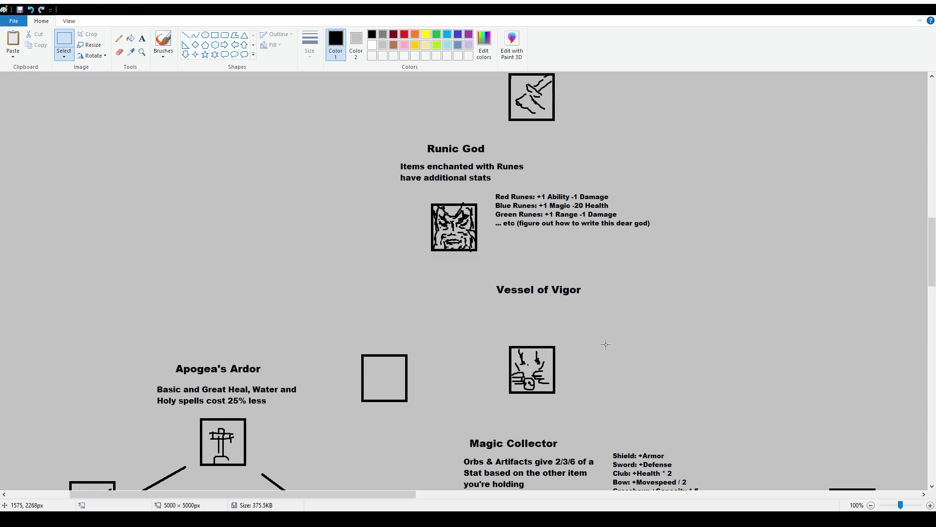
scroll(604, 340, down, 3)
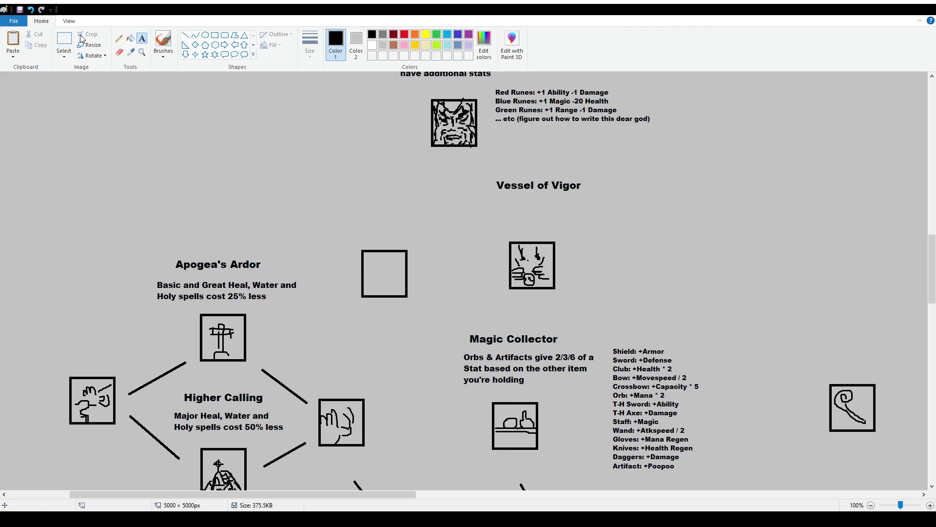
Step: Nudge the title up-left and type 'Casting a spell has an effect based on the element of the spell' below it
mouse_move(484, 175)
mouse_down()
mouse_move(615, 202)
mouse_move(599, 183)
mouse_up()
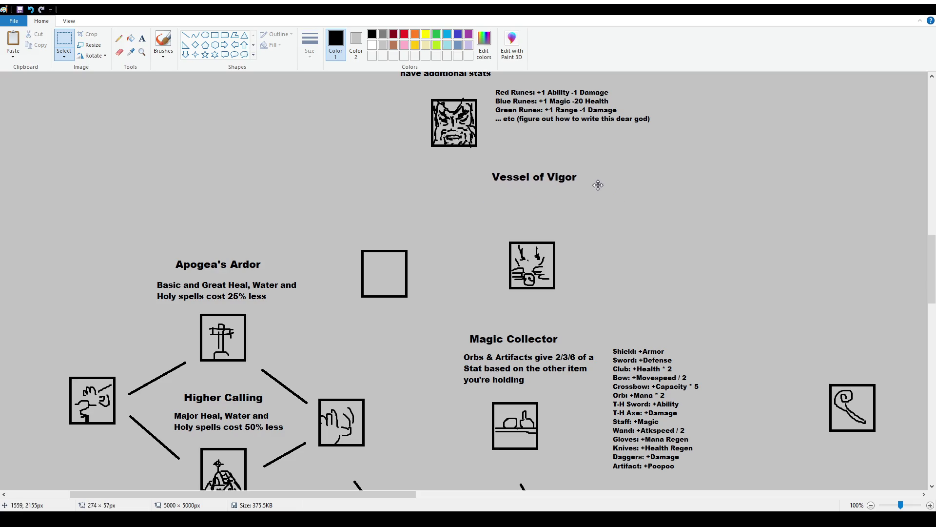
click(142, 38)
drag(483, 183, 638, 234)
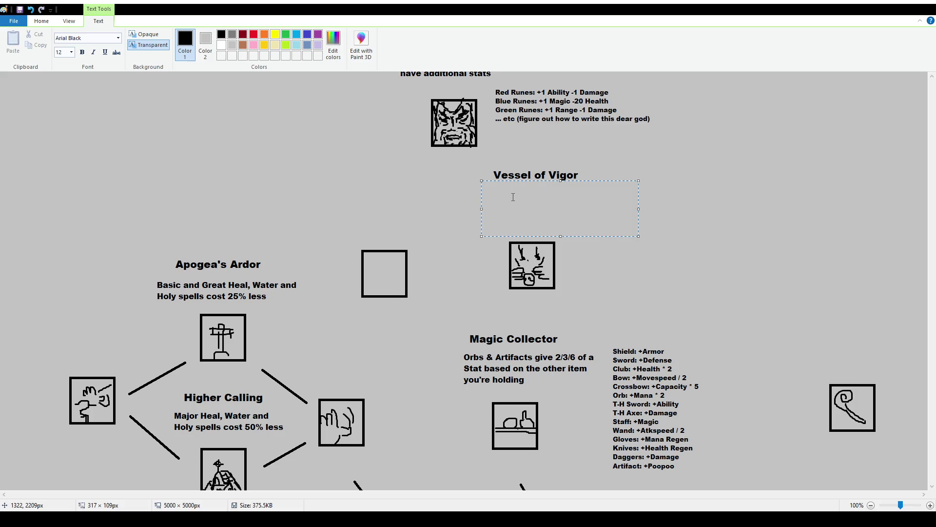
text(Casting s)
key(BackSpace)
text(a spell has a)
key(BackSpace)
text(n effect based on the element of the spell)
click(415, 219)
Step: Move the Vessel of Vigor title and description block down and left
click(64, 42)
drag(472, 165, 674, 222)
drag(561, 193, 552, 209)
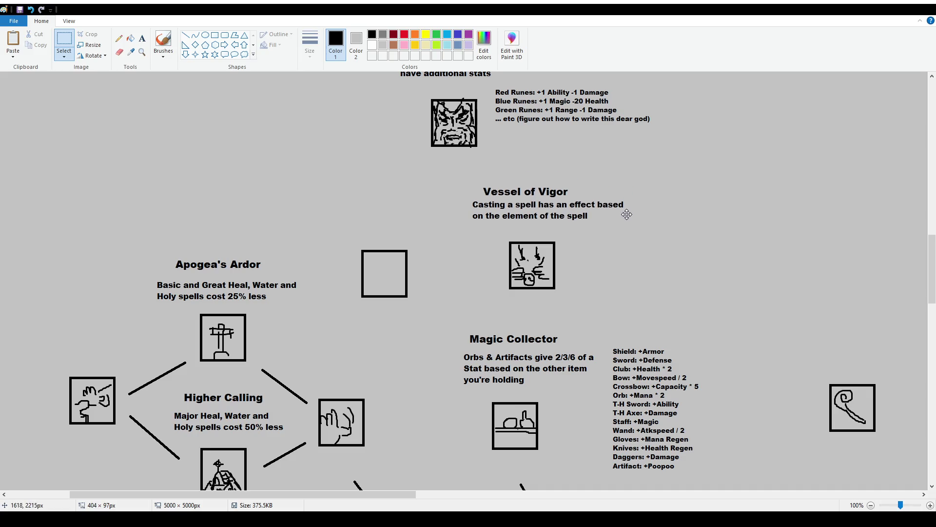
key(Escape)
Step: Make a size-10 text box right of Vessel of Vigor reading 'Fire: Buffs Damage for 5 seconds'
click(142, 38)
drag(626, 190, 724, 283)
click(71, 52)
click(60, 82)
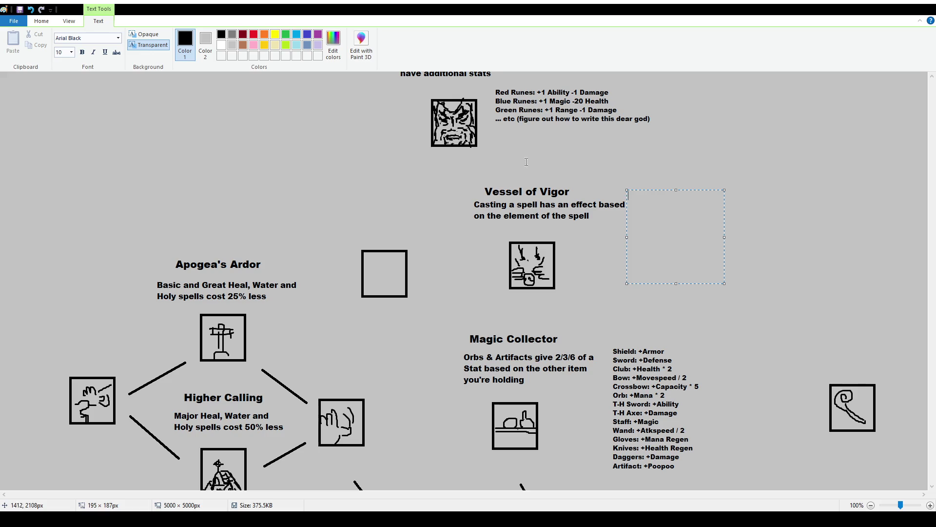
text(Fire:)
text(Buffs Damage for )
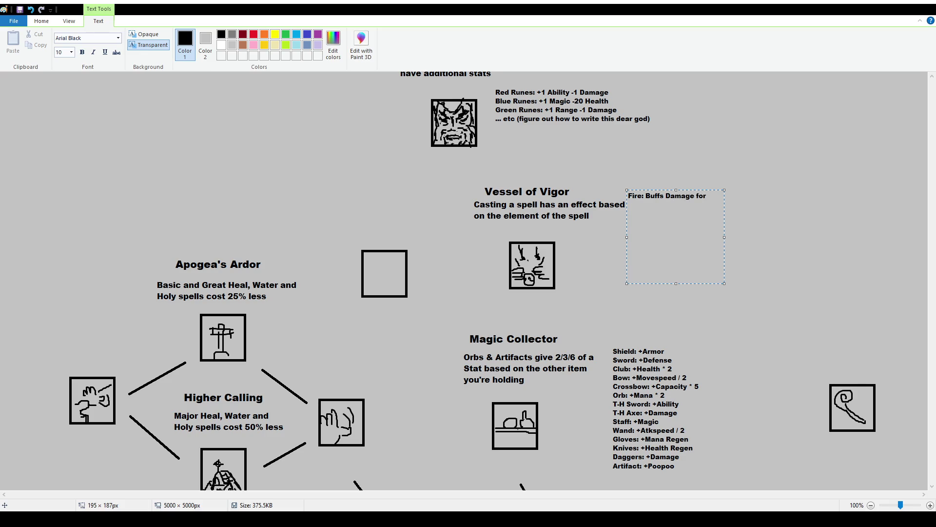
text(5 seconds)
key(Return)
Step: Add lines 'Water: Heals you', 'Heal: Gives small magic shield', 'Energy: Refunds mana?', 'Physical: Buffs Movespeed'
text(Water: Heals you)
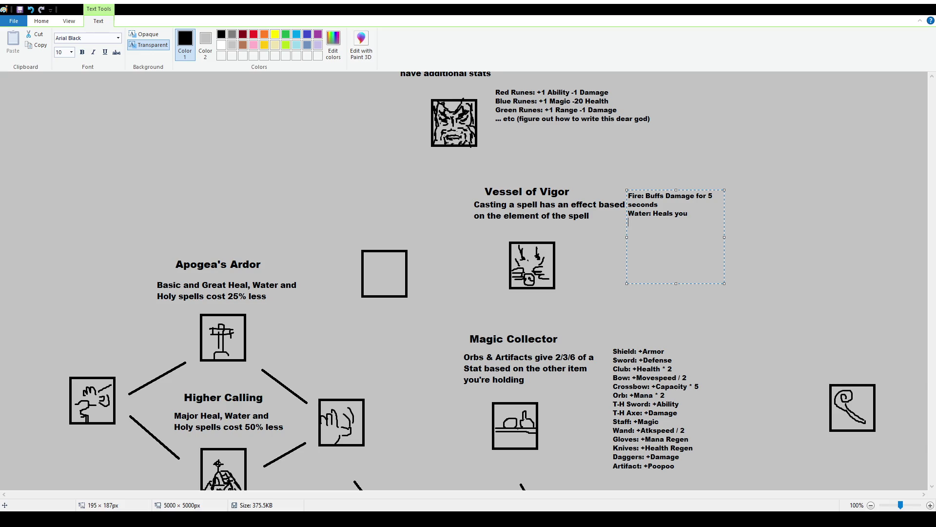
key(Return)
text(Heal: )
text(Gives small magic shield)
key(Return)
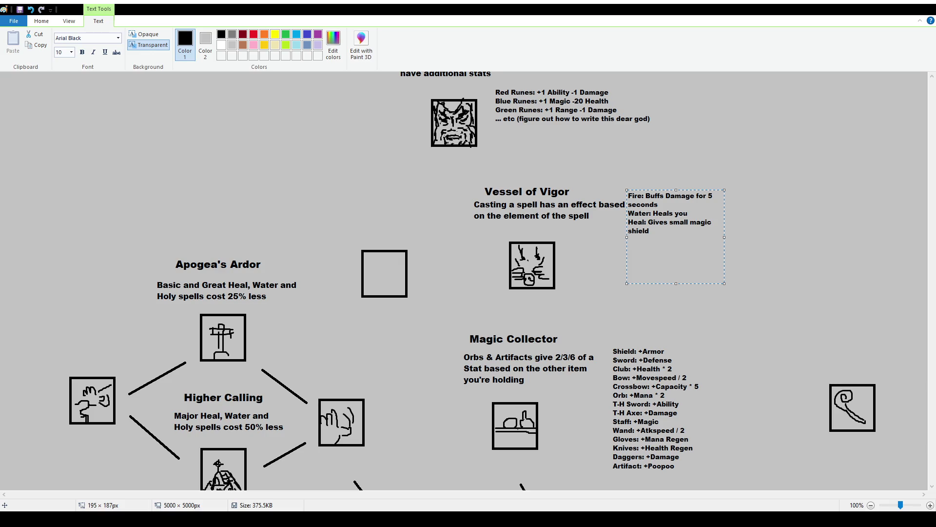
text(Elec)
key(BackSpace)
key(BackSpace)
key(BackSpace)
text(Energy:)
text(Refunds )
text(mana?)
text(Phys)
text(ical:)
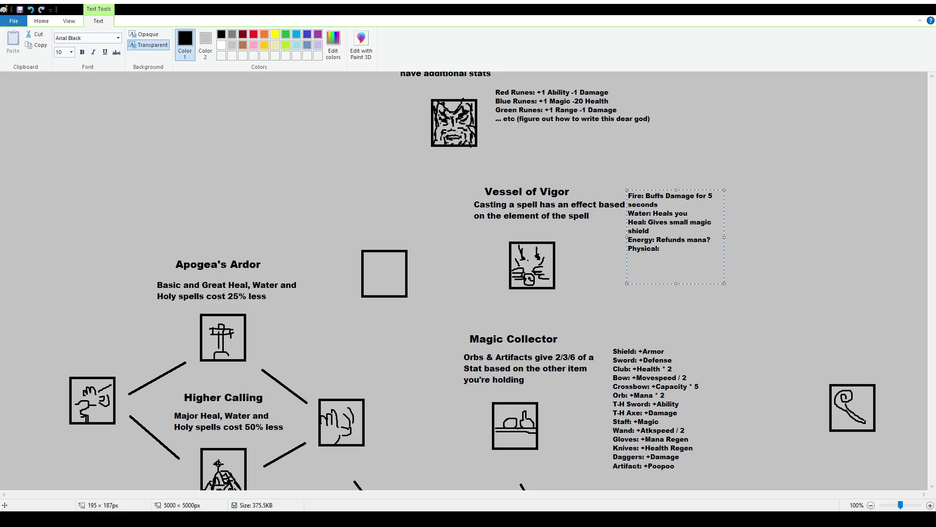
text(Buffs Movespeed)
drag(693, 190, 703, 189)
click(736, 237)
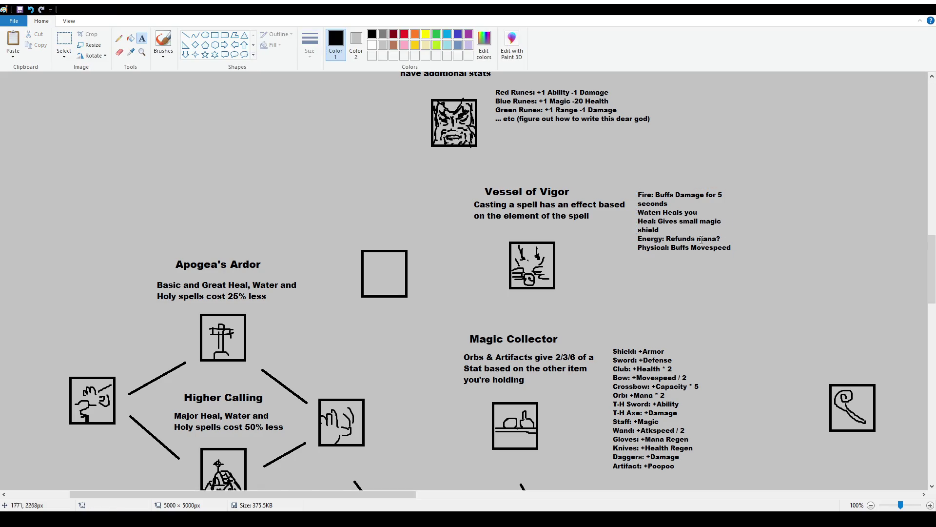
Step: Add 'etc' below the Physical line of the element list
click(646, 255)
text(etc)
click(634, 172)
click(63, 39)
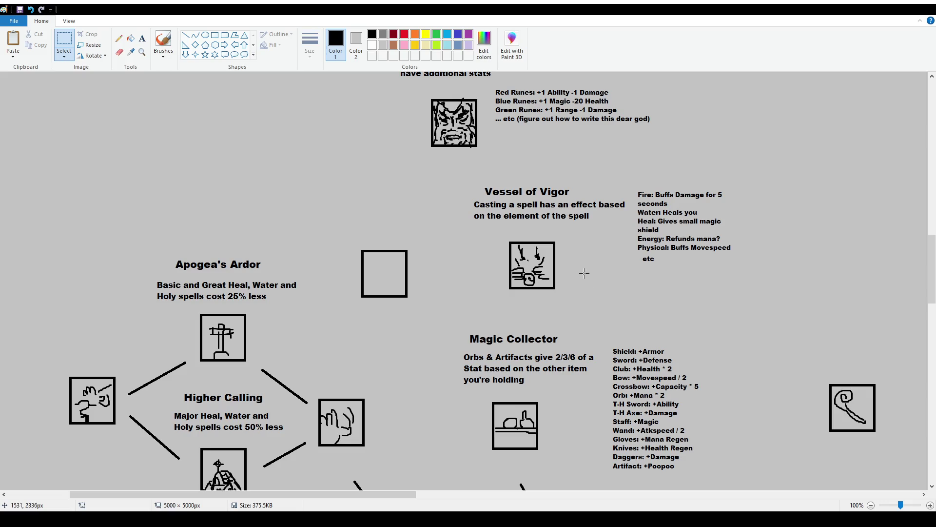
Step: Draw a brush arrow between the blank square and Vessel icon, then undo it
click(163, 40)
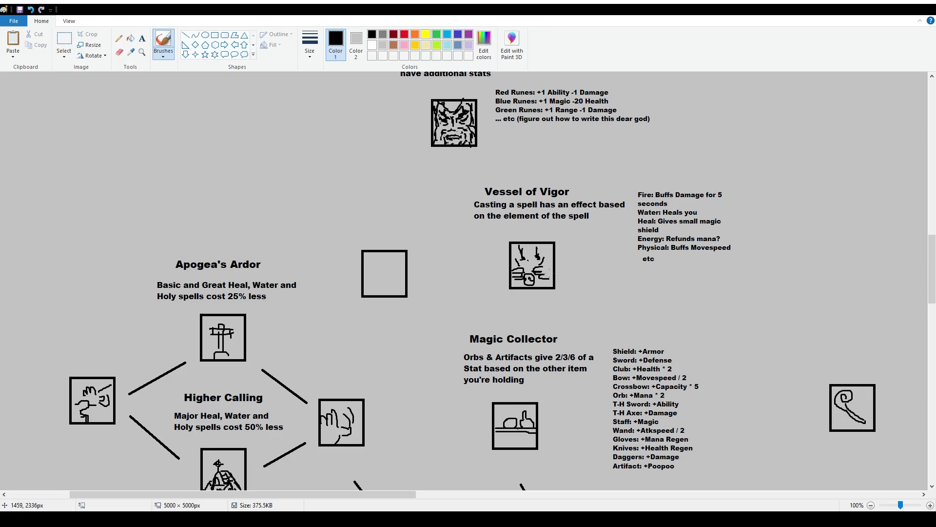
mouse_move(475, 265)
mouse_down()
mouse_move(451, 264)
mouse_move(454, 275)
mouse_move(493, 255)
mouse_move(475, 276)
mouse_up()
key(ctrl+z)
key(ctrl+z)
key(ctrl+z)
key(ctrl+z)
Step: Reposition the element effects list and the Vessel of Vigor title block
click(64, 42)
mouse_move(628, 182)
mouse_down()
mouse_move(744, 268)
mouse_move(736, 273)
mouse_up()
click(454, 176)
drag(454, 176, 626, 227)
click(585, 159)
Step: Delete the old description and type a new one saying casting a spell has a random effect
drag(465, 206, 638, 243)
key(Delete)
click(142, 38)
drag(469, 207, 594, 229)
text(Casting a spell has a random effect.)
key(BackSpace)
text(on your bod)
key(BackSpace)
key(BackSpace)
key(BackSpace)
key(BackSpace)
text(based on the Element of the Spell)
Step: Set the new description to size 12 and widen its box to show all three lines
key(ctrl+a)
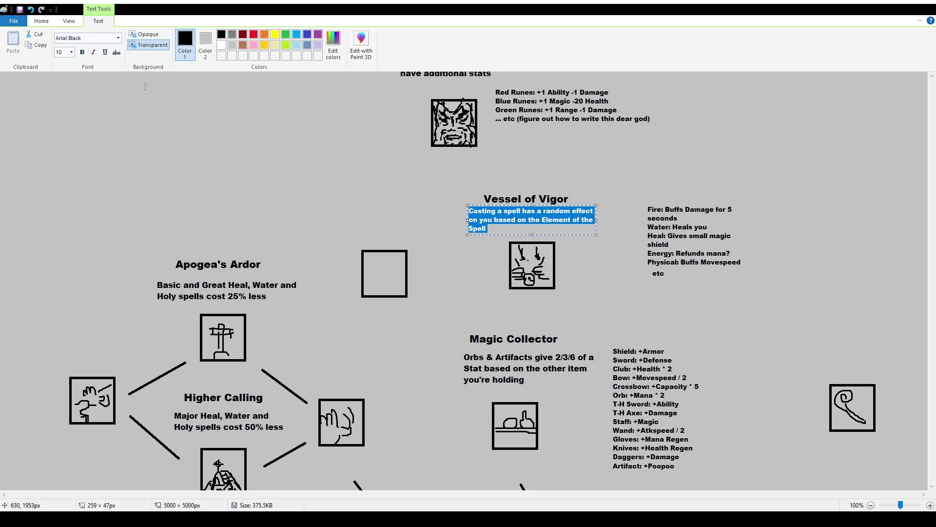
click(61, 52)
text(12)
key(Return)
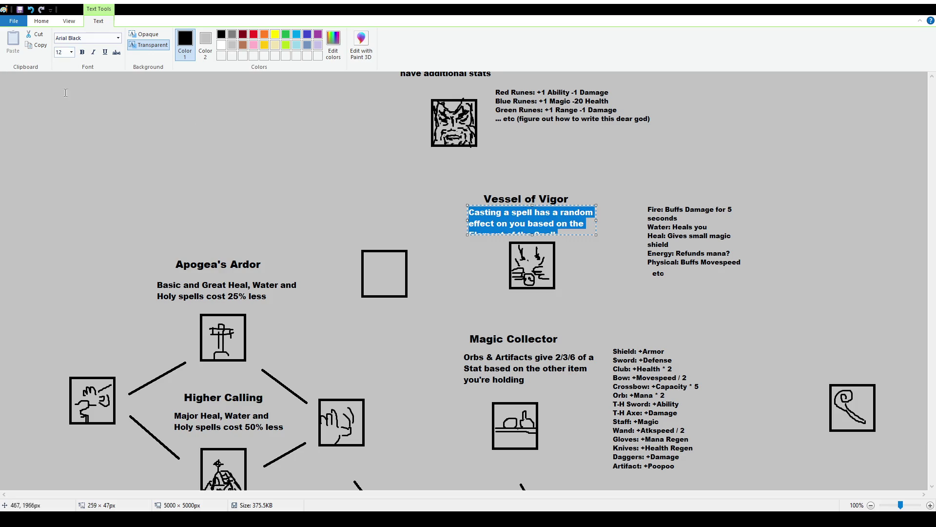
drag(595, 220, 603, 221)
drag(532, 237, 532, 244)
drag(563, 204, 569, 203)
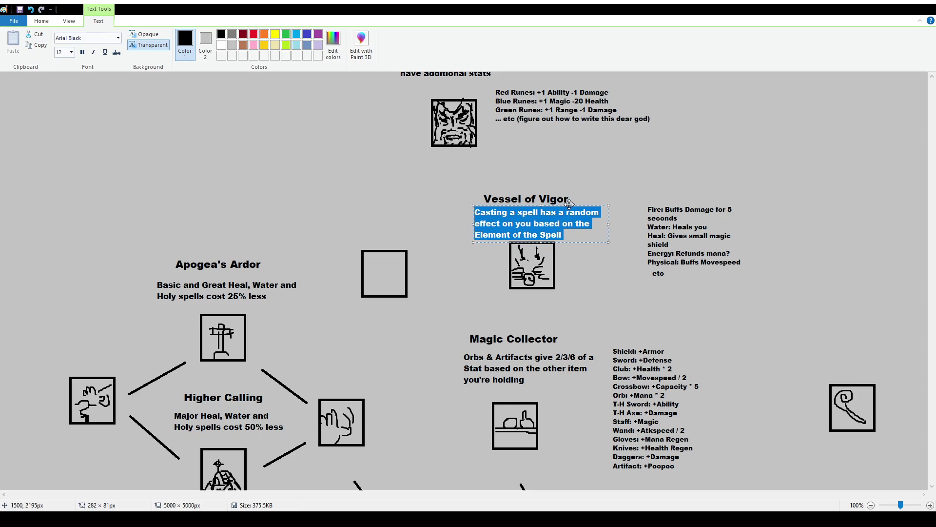
click(439, 193)
Step: Shift the Vessel of Vigor block slightly up and right, then place a text box above the blank square
drag(461, 183, 617, 242)
drag(536, 217, 542, 212)
click(420, 210)
click(141, 38)
drag(339, 180, 444, 241)
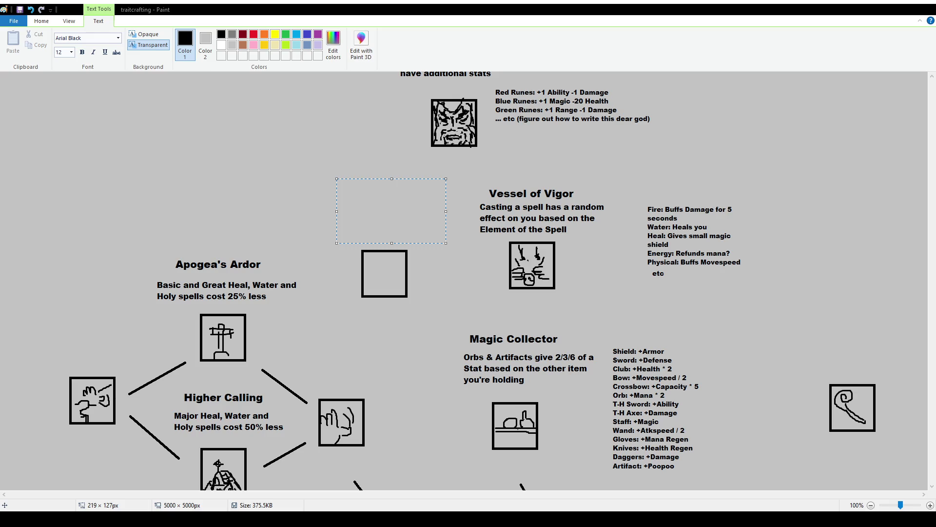
Step: Type 'Toxin Flask' as a size-16 title and nudge it right and down
text(Toxin Flask)
key(ctrl+a)
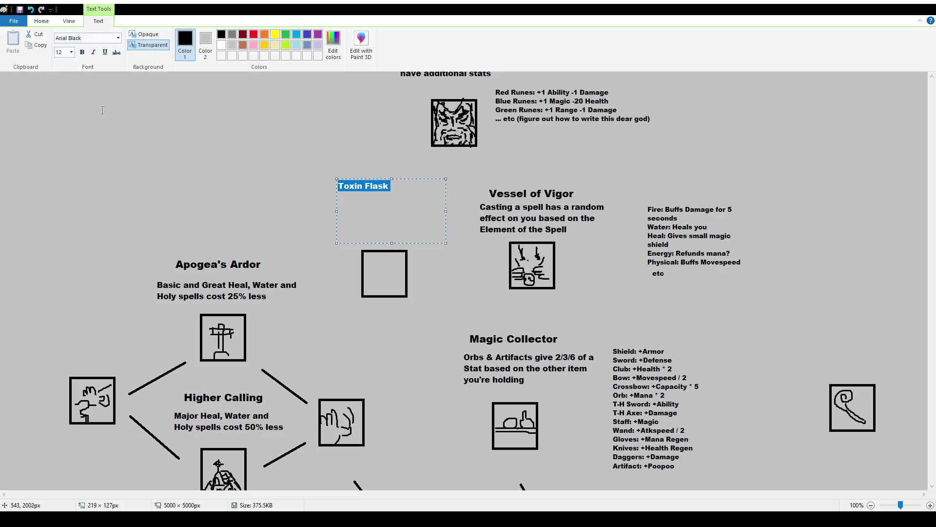
click(71, 52)
click(71, 116)
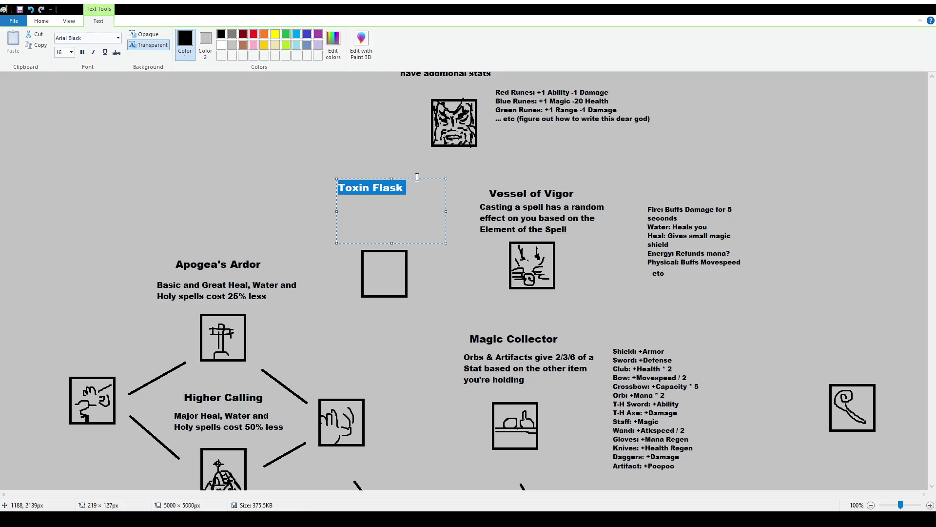
drag(437, 179, 449, 183)
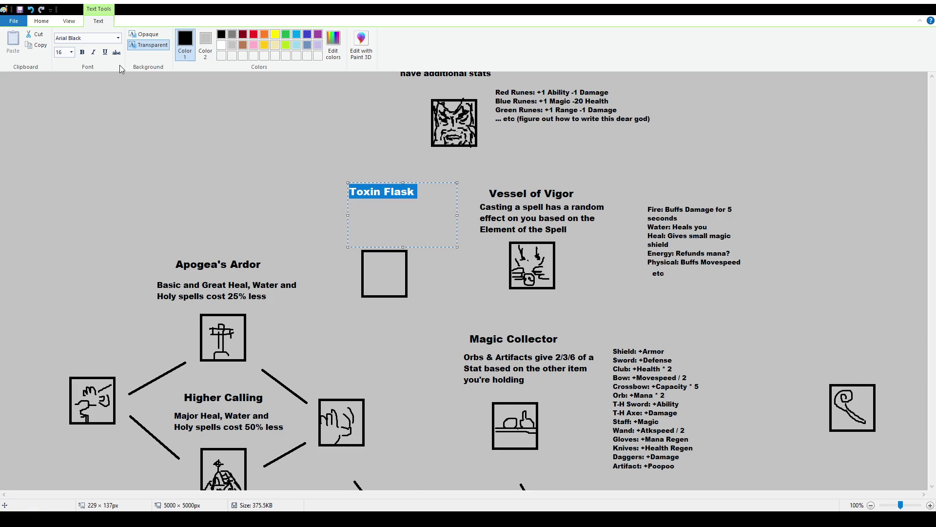
key(Escape)
Step: Add a size-12 description: hitting an enemy with a spell gives an element-based random effect
click(142, 38)
drag(326, 198, 450, 241)
click(65, 52)
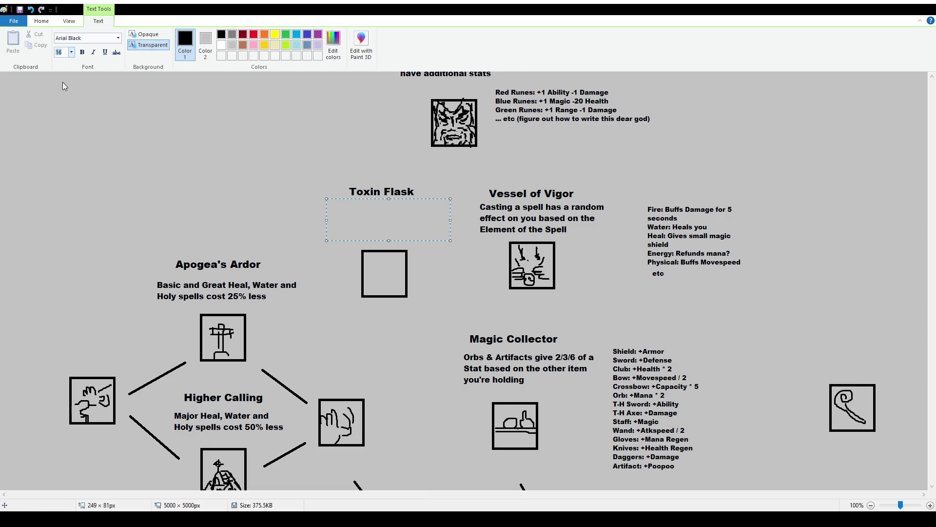
text(12)
key(Return)
text(Hitting an enemy with a spell has a random effect on the target based on the Element of the Spell)
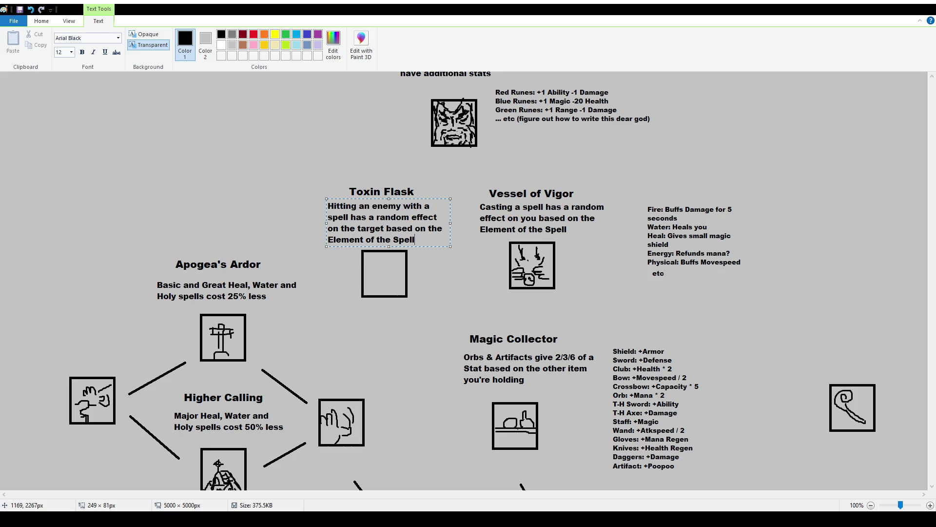
click(369, 268)
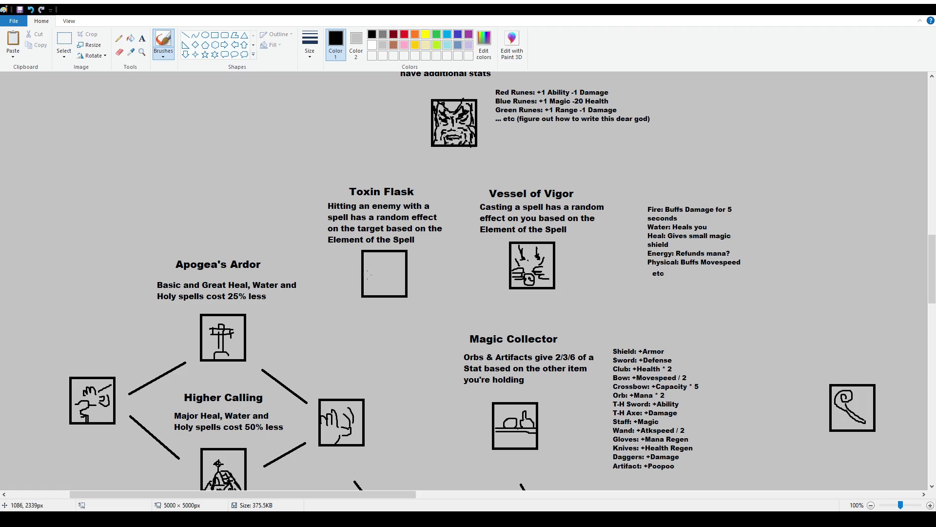
Step: Sketch a flask icon in the square, nudge the Toxin Flask block up, and place a text box left of it
mouse_move(376, 271)
mouse_down()
mouse_move(387, 254)
mouse_move(401, 264)
mouse_move(371, 274)
mouse_up()
mouse_move(364, 268)
mouse_down()
mouse_move(387, 293)
mouse_move(396, 285)
mouse_up()
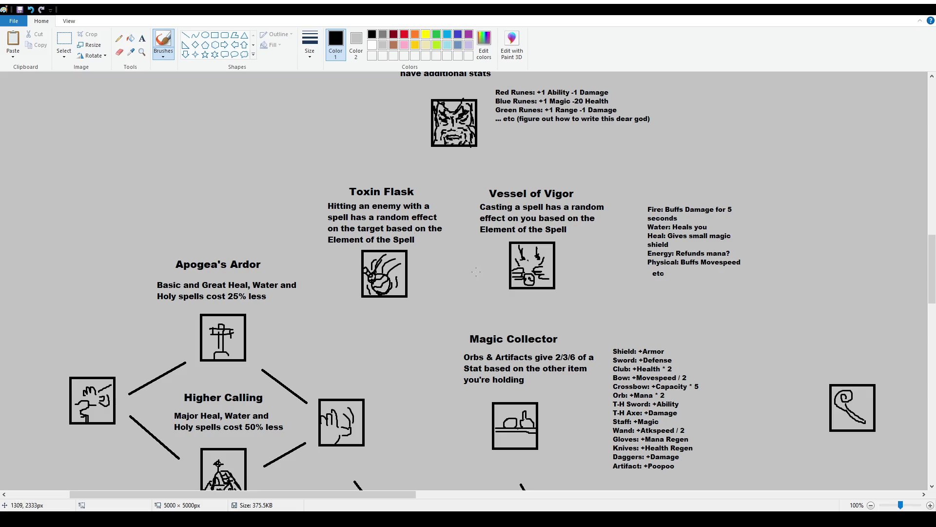
click(64, 39)
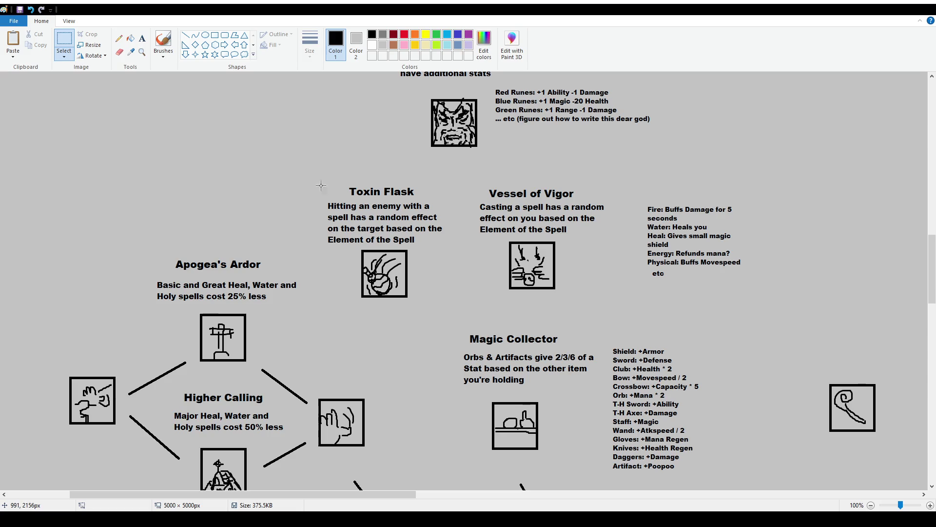
drag(321, 185, 458, 313)
drag(386, 253, 386, 250)
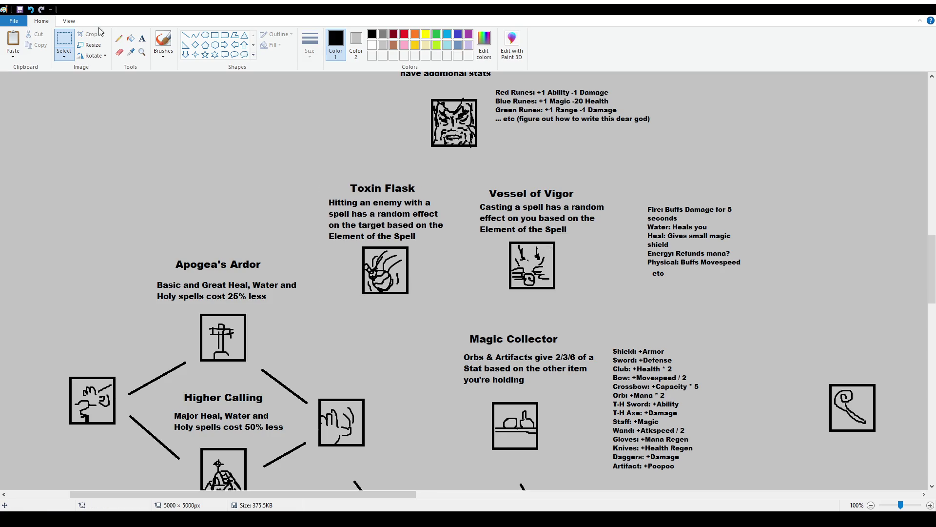
click(142, 39)
drag(233, 162, 323, 229)
Step: Set the text size to 10 and type 'Fire: Burns target for X damage'
click(71, 52)
click(60, 81)
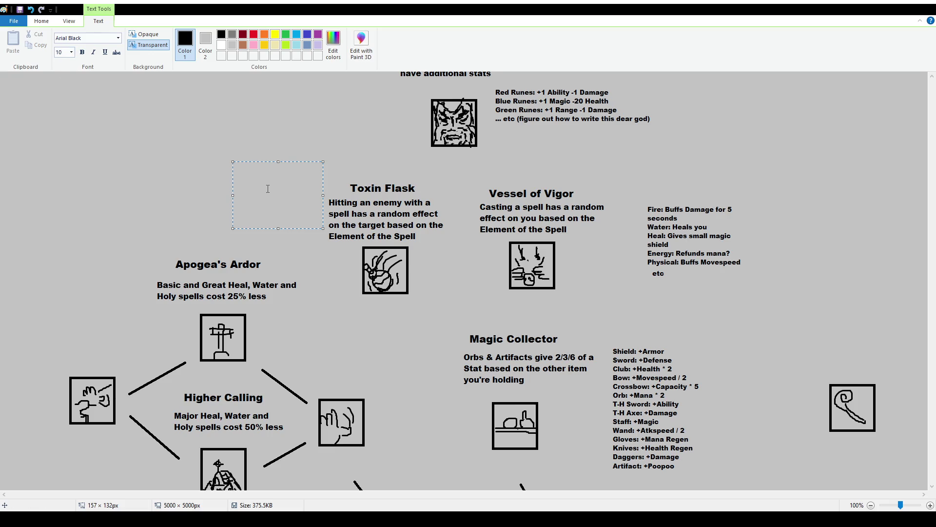
text(Fire: )
text(Burns target for X damage)
key(Return)
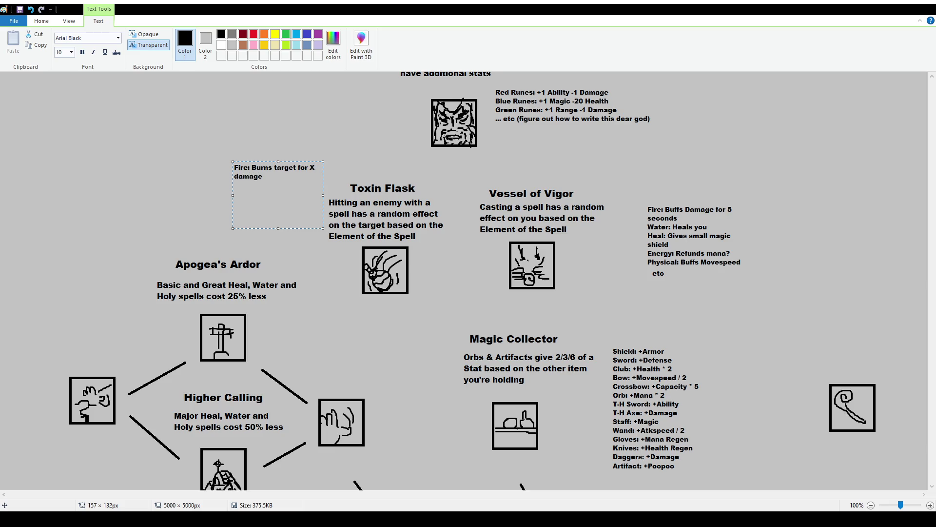
Step: Add the Water line healing around the target and the Energy line 'Hits targets nearby'
text(Water)
text(Heals you)
key(BackSpace)
key(BackSpace)
key(BackSpace)
text(around the target)
text(Energy)
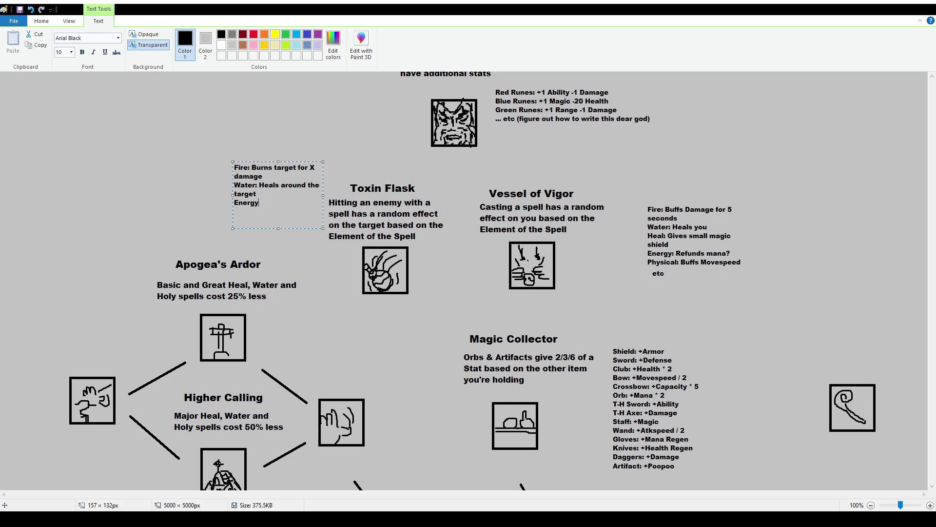
text( Hits targets neraby)
key(BackSpace)
key(BackSpace)
key(BackSpace)
text(arby)
key(Return)
Step: End the list with 'Physical: idk' and a final 'etc' line, then commit the text
text(Physical: )
text(Cast)
key(BackSpace)
text(ts)
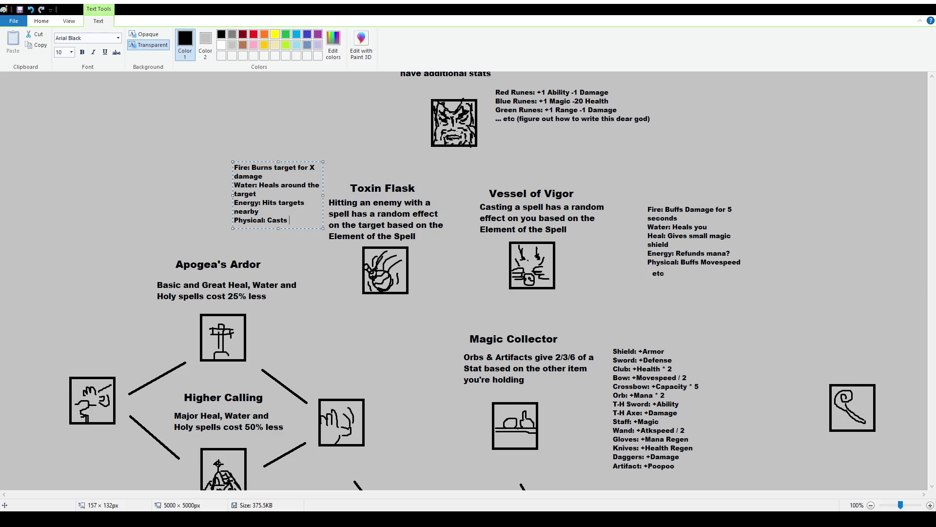
key(BackSpace)
key(BackSpace)
key(BackSpace)
key(BackSpace)
key(BackSpace)
text(idk)
key(Return)
text(etc)
click(112, 107)
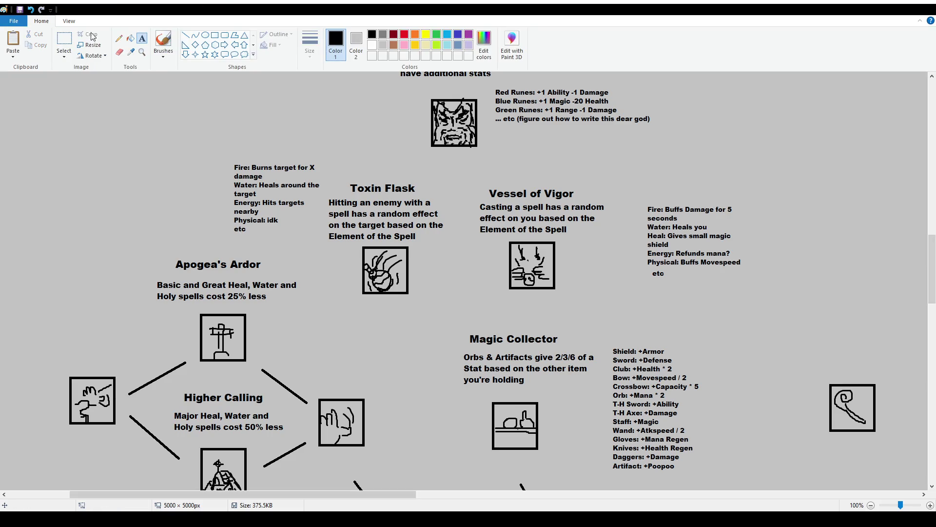
Step: Line up the etc line under the Vessel of Vigor list with the rest of its list
click(64, 41)
mouse_move(647, 269)
mouse_down()
mouse_move(681, 289)
mouse_move(682, 300)
mouse_move(673, 295)
mouse_up()
click(222, 313)
Step: Shift the Magic Collector block slightly up and to the right
click(185, 35)
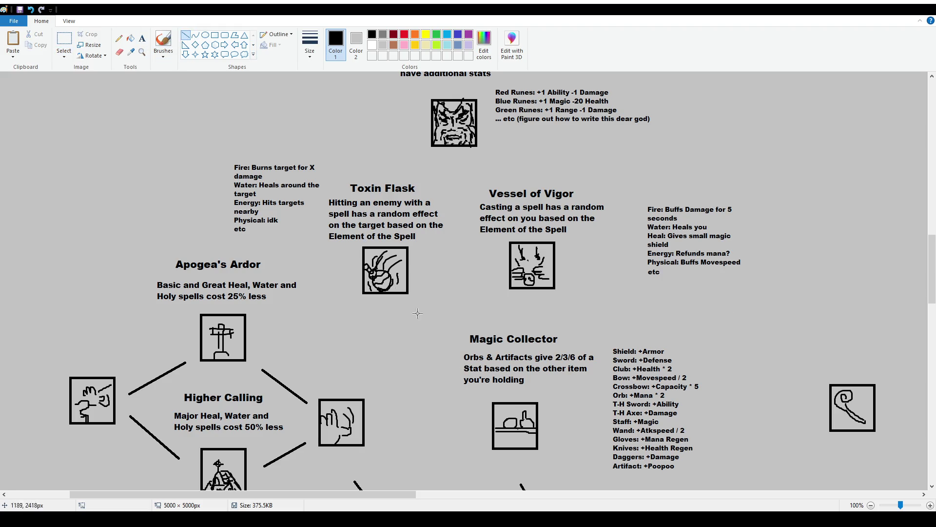
click(61, 41)
scroll(529, 300, down, 2)
mouse_move(450, 217)
mouse_down()
mouse_move(597, 347)
mouse_move(559, 327)
mouse_up()
click(493, 216)
Step: Draw connector lines from the Toxin Flask and Vessel of Vigor icons down to Magic Collector
click(186, 35)
drag(411, 200, 447, 236)
drag(519, 196, 496, 236)
scroll(575, 215, up, 4)
mouse_move(425, 280)
mouse_down()
mouse_move(441, 262)
mouse_move(494, 286)
mouse_up()
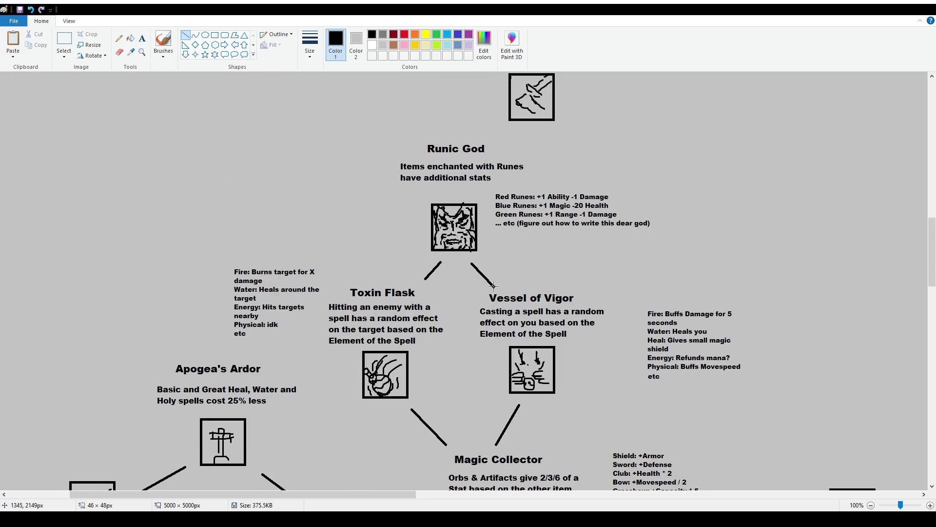
Step: Move the Runes stat list further right and nudge the Runic God heading down
click(64, 39)
drag(491, 190, 700, 239)
mouse_move(377, 136)
mouse_down()
mouse_move(493, 179)
mouse_move(462, 169)
mouse_up()
click(571, 255)
scroll(537, 259, down, 3)
scroll(512, 261, up, 3)
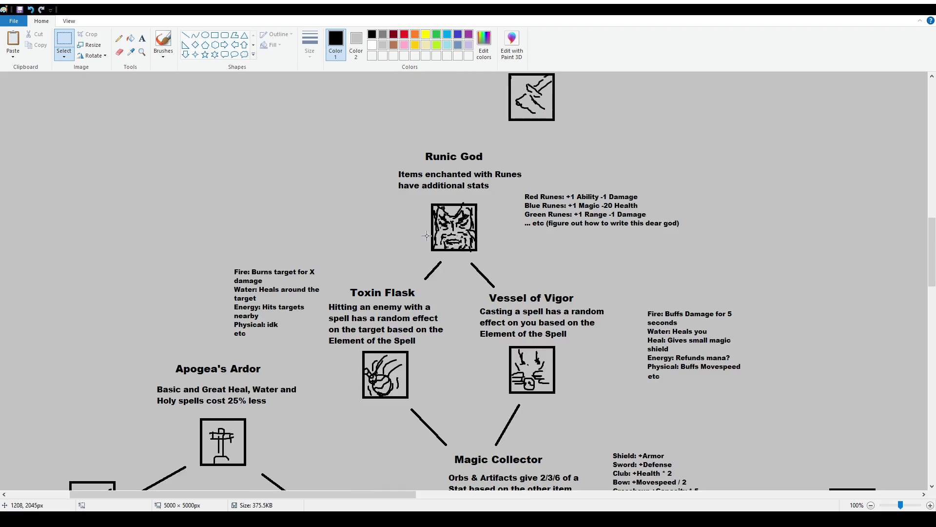
ctrl+scroll(484, 264, down, 1)
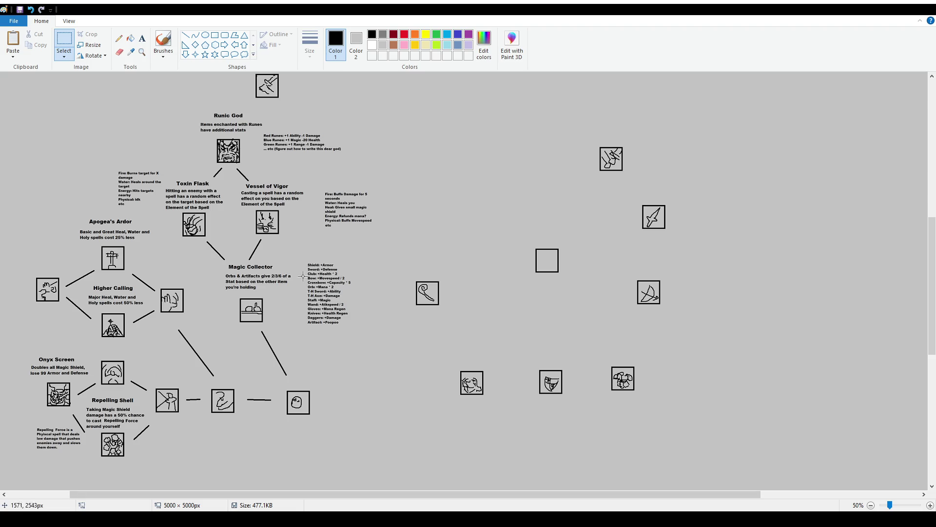
ctrl+scroll(228, 234, up, 1)
scroll(512, 326, down, 2)
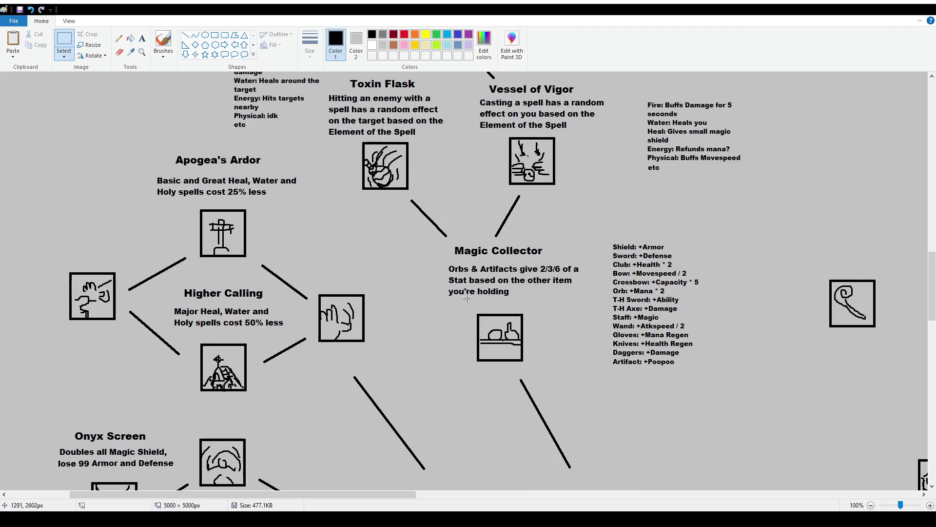
click(163, 41)
scroll(532, 303, down, 2)
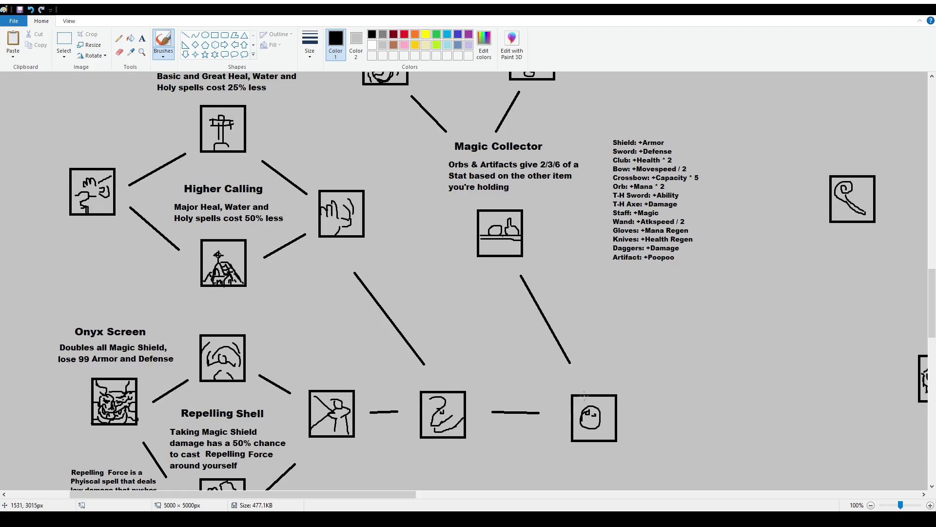
drag(572, 383, 559, 388)
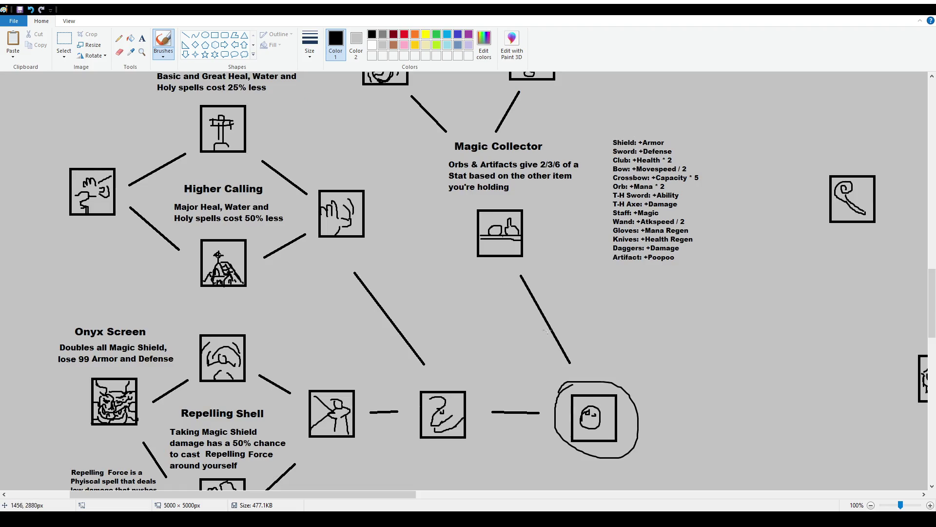
key(ctrl+z)
drag(477, 203, 471, 205)
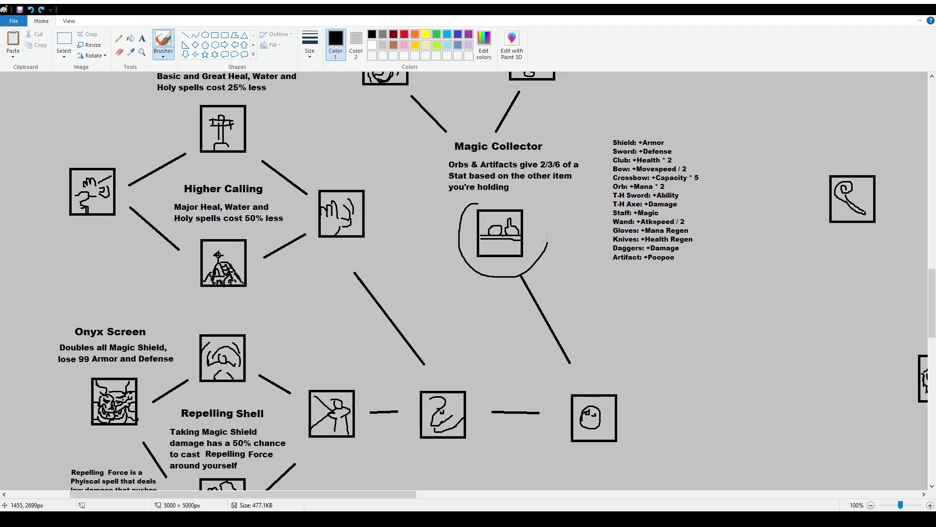
scroll(529, 270, up, 2)
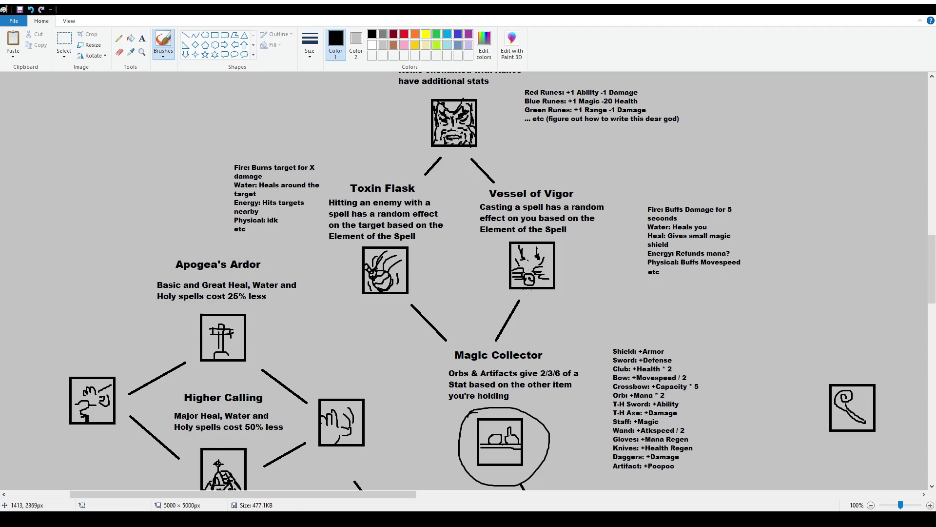
scroll(528, 291, down, 2)
key(ctrl+z)
mouse_move(460, 243)
mouse_down()
mouse_move(517, 262)
mouse_move(484, 251)
mouse_up()
key(ctrl+z)
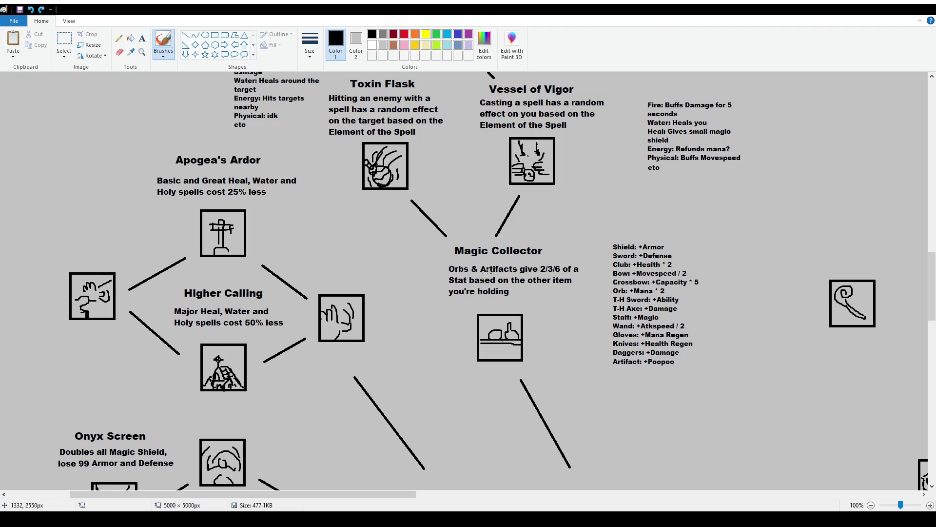
scroll(487, 272, up, 2)
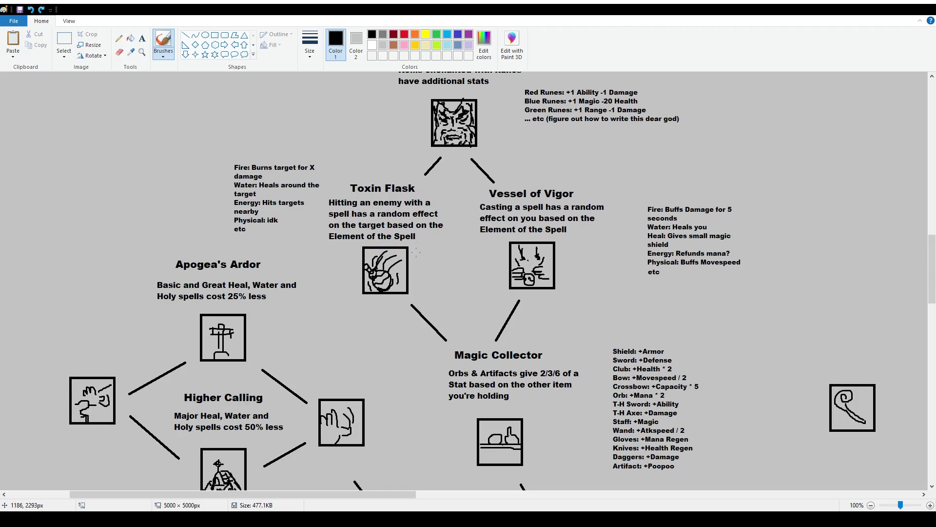
mouse_move(473, 195)
mouse_down()
mouse_move(610, 217)
mouse_move(471, 200)
mouse_up()
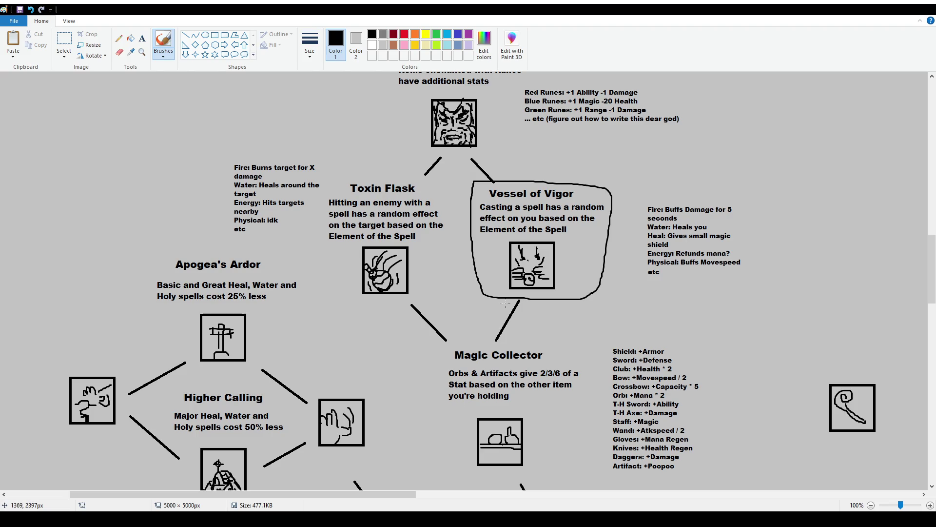
scroll(505, 304, up, 2)
key(ctrl+z)
mouse_move(387, 155)
mouse_down()
mouse_move(390, 231)
mouse_move(426, 256)
mouse_move(520, 250)
mouse_move(520, 152)
mouse_move(390, 145)
mouse_move(386, 155)
mouse_up()
scroll(492, 312, down, 2)
key(ctrl+z)
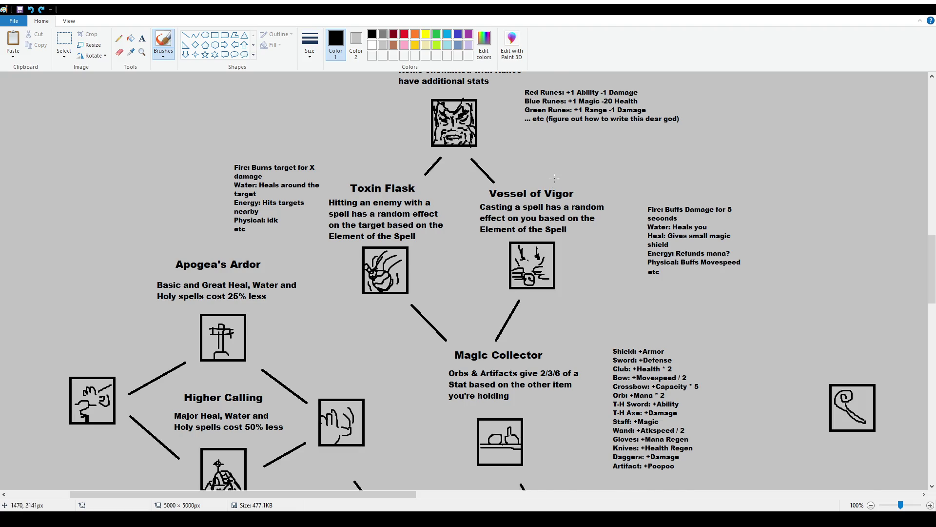
scroll(463, 281, up, 2)
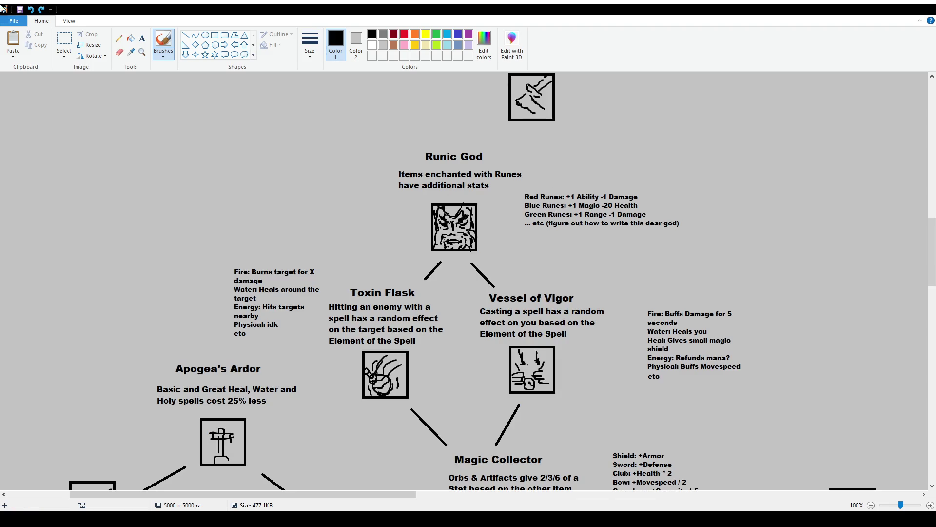
click(63, 40)
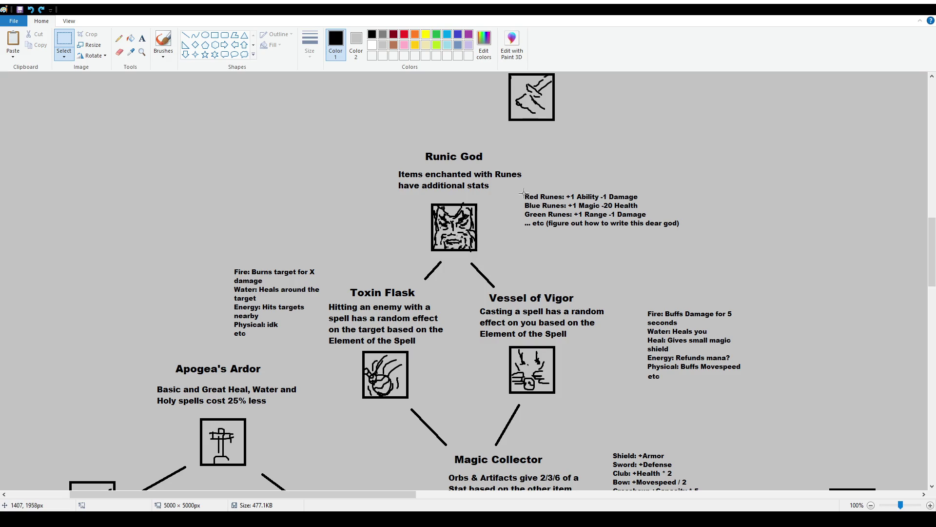
drag(521, 189, 696, 238)
click(708, 261)
click(164, 41)
drag(516, 193, 537, 178)
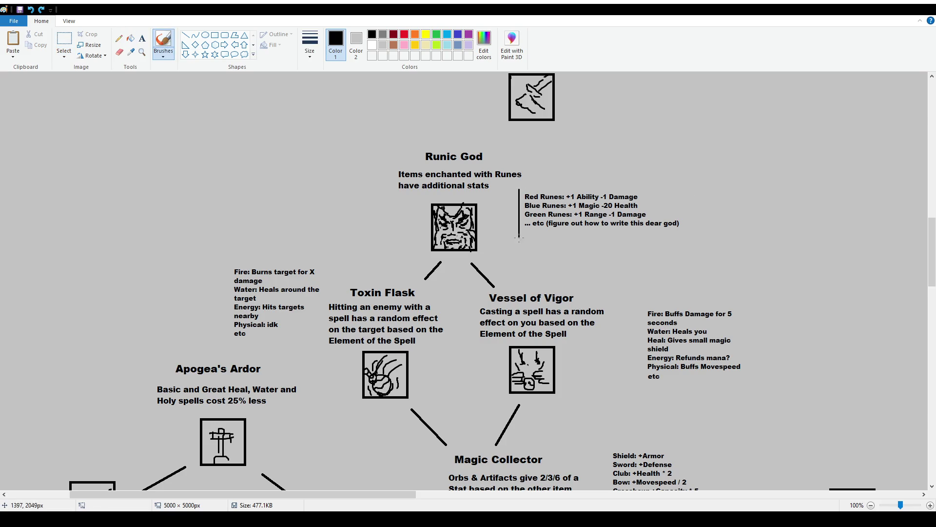
key(ctrl+z)
scroll(532, 217, down, 1)
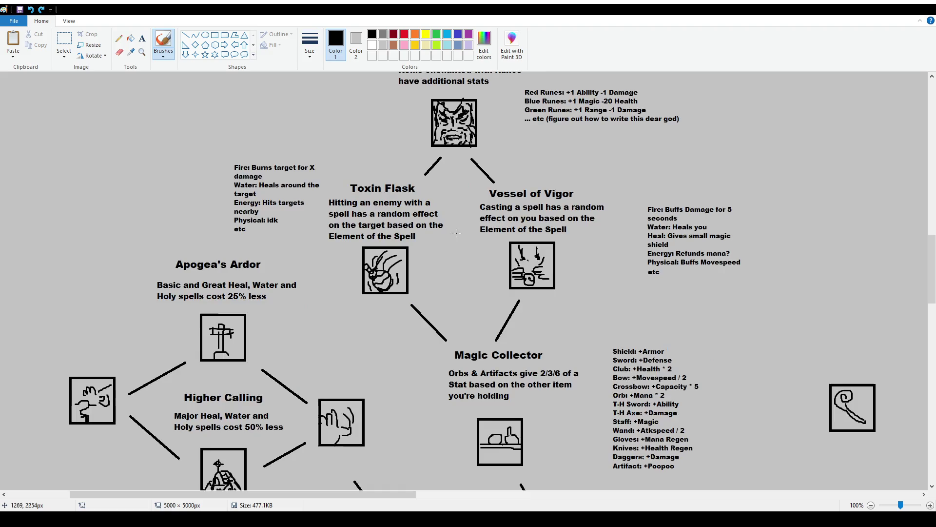
scroll(243, 228, down, 1)
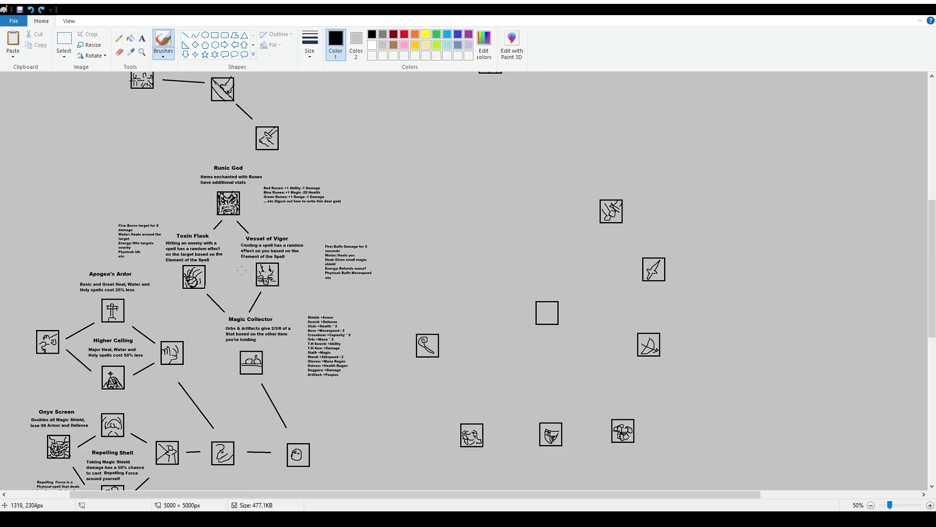
scroll(242, 271, down, 2)
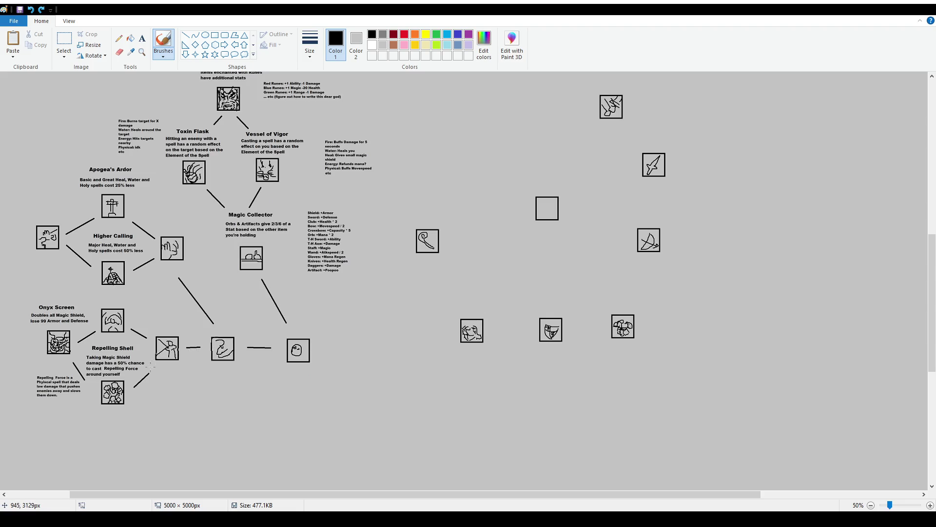
scroll(296, 369, up, 2)
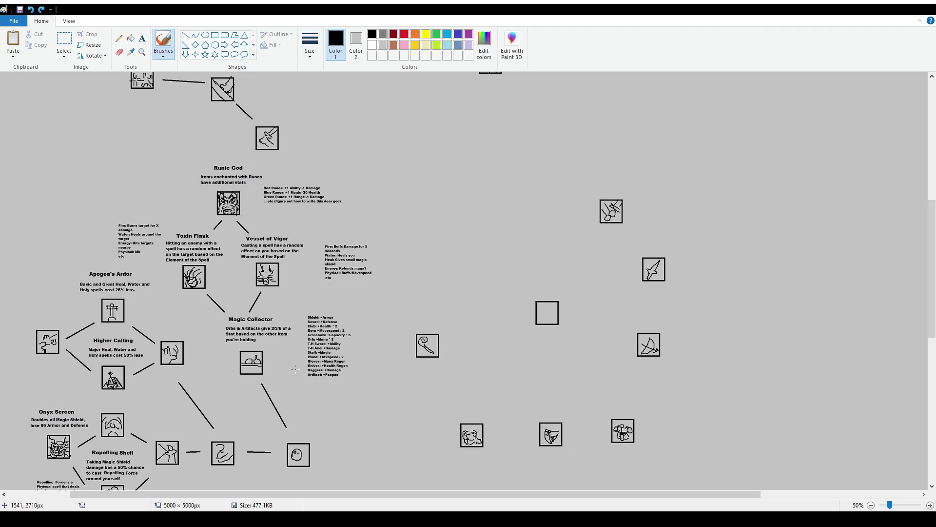
scroll(201, 401, down, 2)
key(ctrl+a)
ctrl+scroll(181, 365, up, 1)
scroll(180, 366, down, 2)
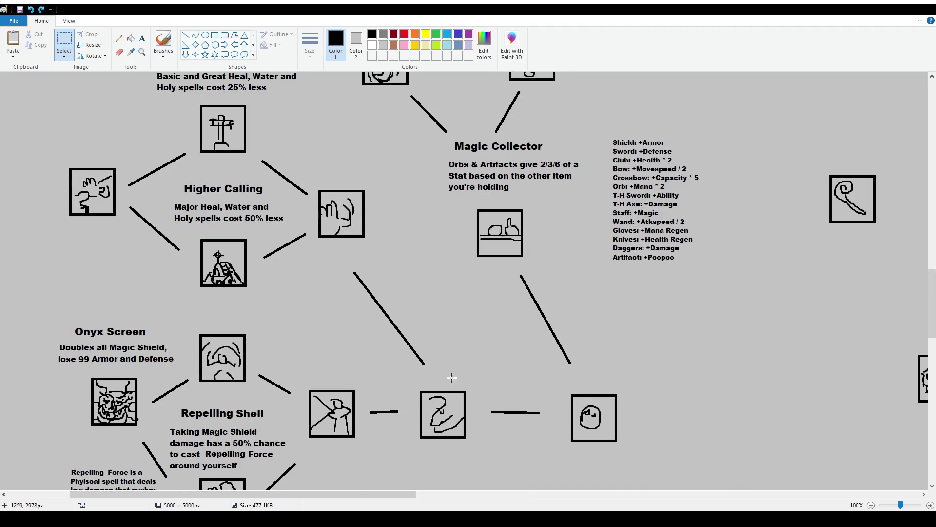
drag(400, 333, 458, 372)
click(515, 404)
drag(308, 177, 381, 251)
Step: Try freehand loops around several icon boxes with the brush, undoing each one
click(163, 41)
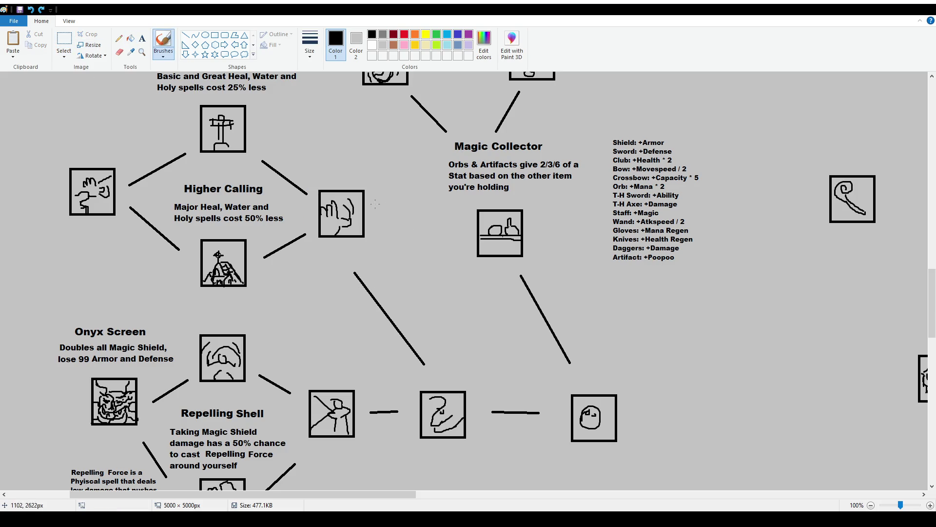
drag(328, 177, 344, 177)
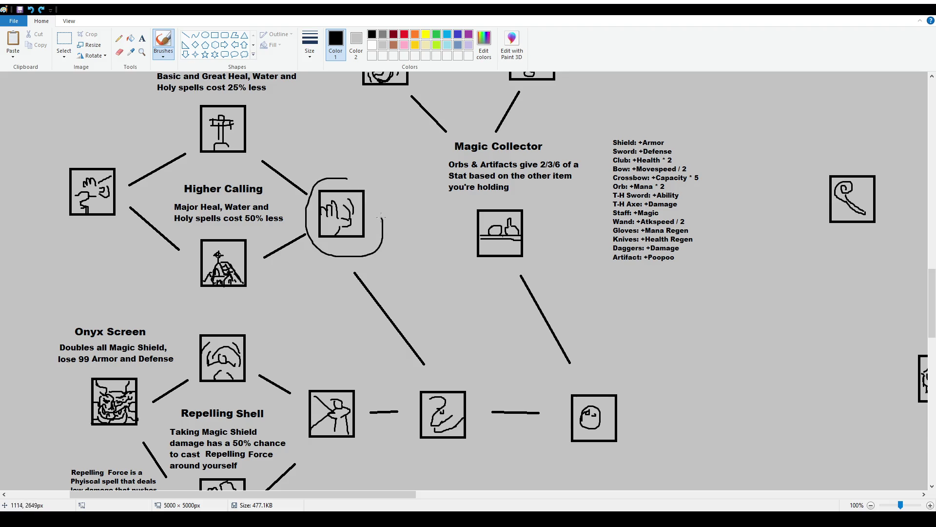
key(ctrl+z)
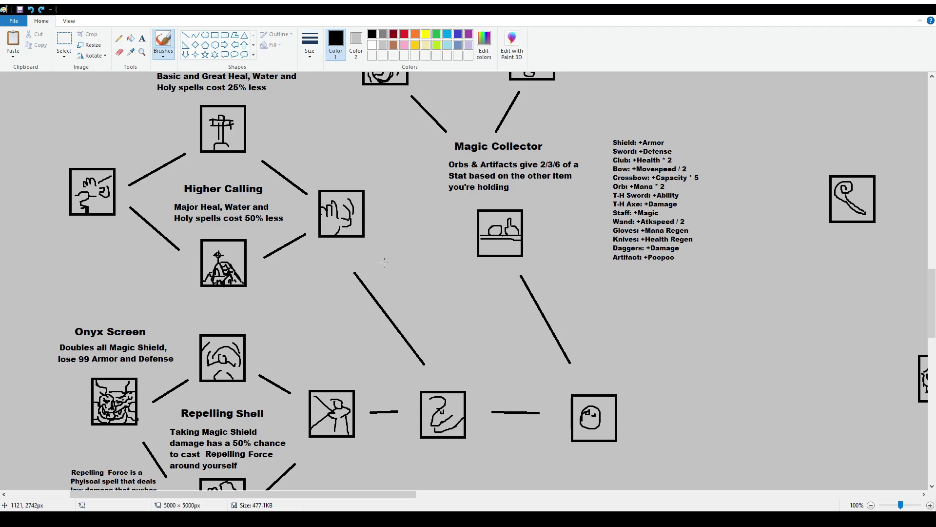
scroll(392, 276, down, 3)
drag(405, 281, 425, 274)
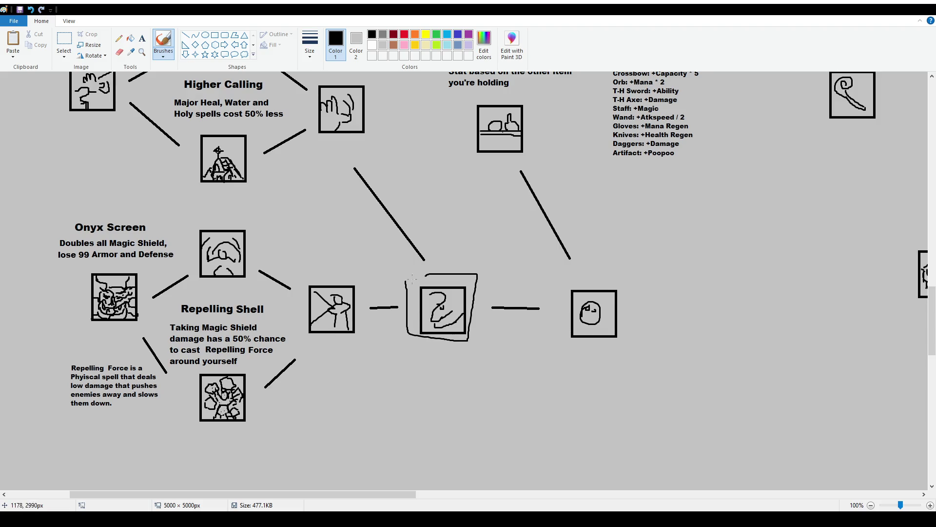
key(ctrl+z)
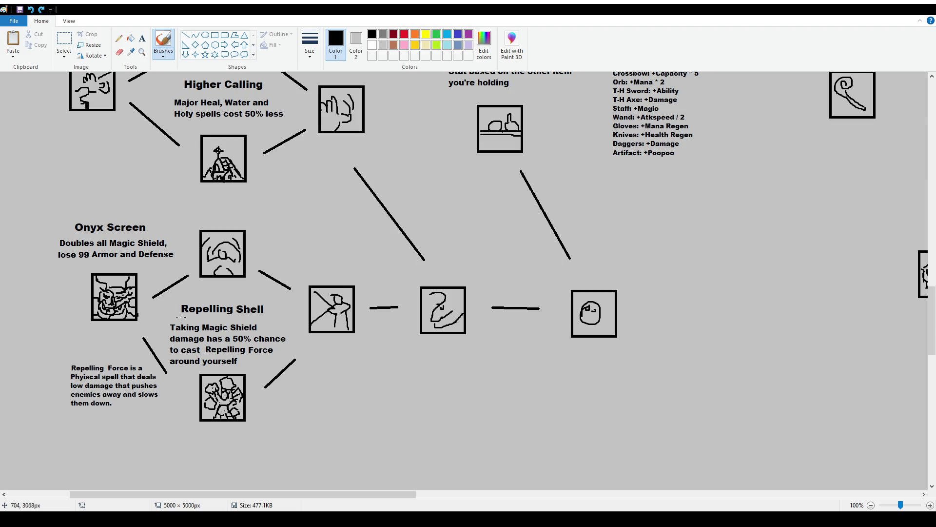
drag(192, 213, 169, 242)
drag(261, 450, 164, 229)
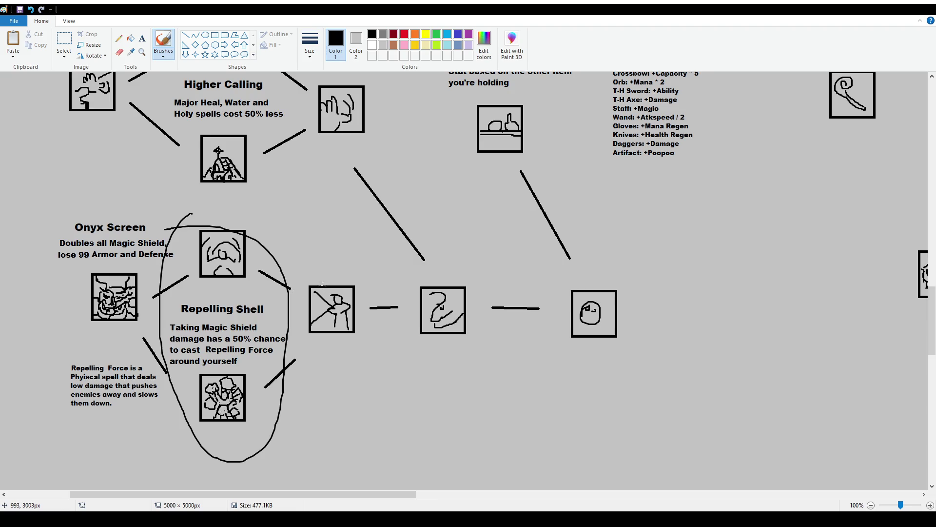
key(ctrl+z)
mouse_move(329, 263)
mouse_down()
mouse_move(306, 242)
mouse_move(318, 254)
mouse_up()
key(ctrl+z)
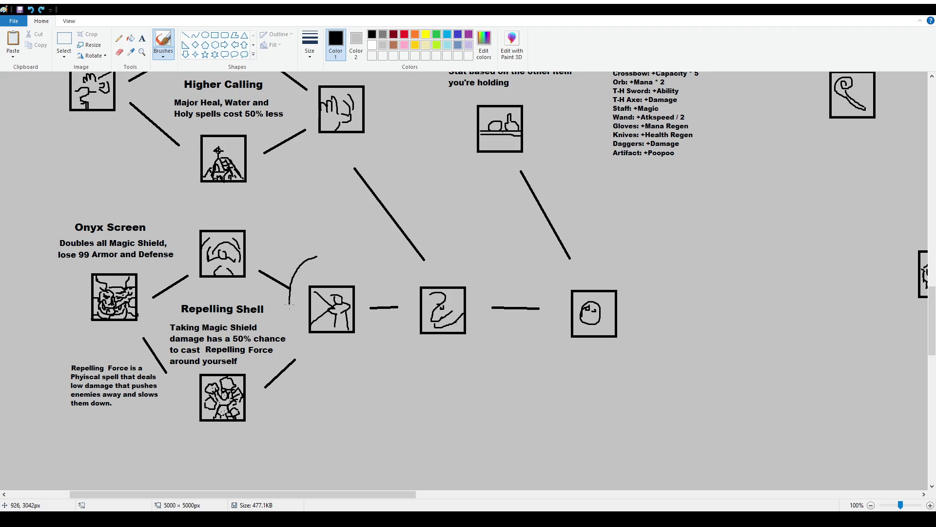
key(ctrl+z)
Step: Undo the trial loop around Apogea's Ardor and a test check mark above the middle icon
scroll(319, 252, up, 3)
scroll(319, 252, up, 3)
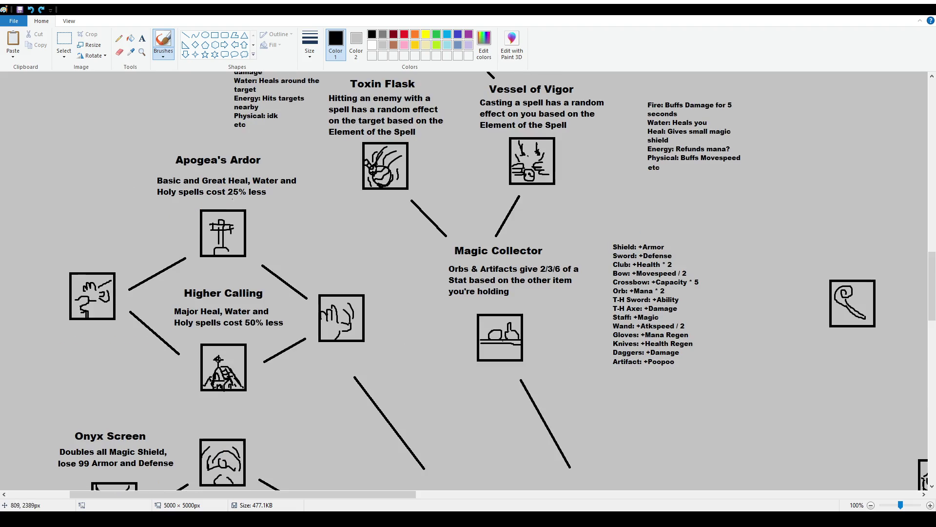
mouse_move(160, 152)
mouse_down()
mouse_move(311, 218)
mouse_move(161, 153)
mouse_up()
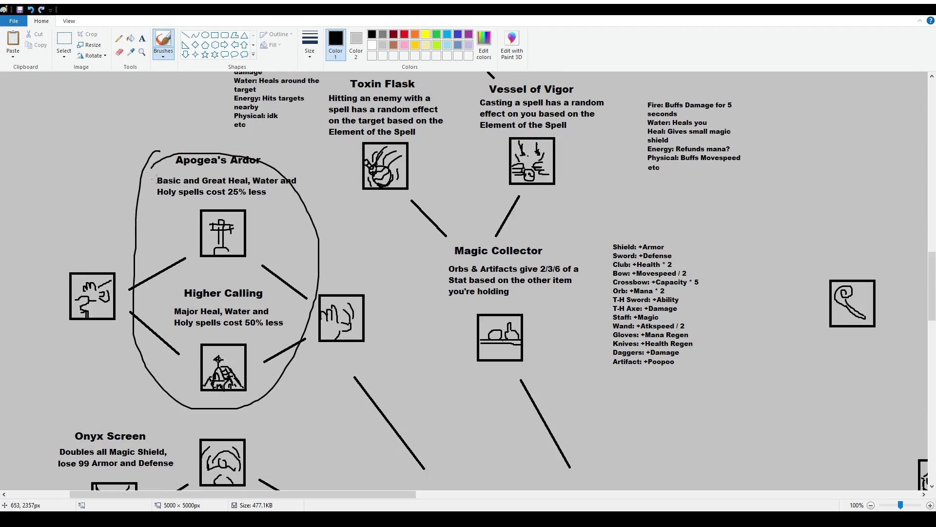
scroll(406, 285, down, 6)
key(ctrl+z)
mouse_move(435, 259)
mouse_down()
mouse_move(448, 254)
mouse_move(459, 272)
mouse_up()
key(ctrl+z)
key(ctrl+z)
scroll(476, 306, up, 3)
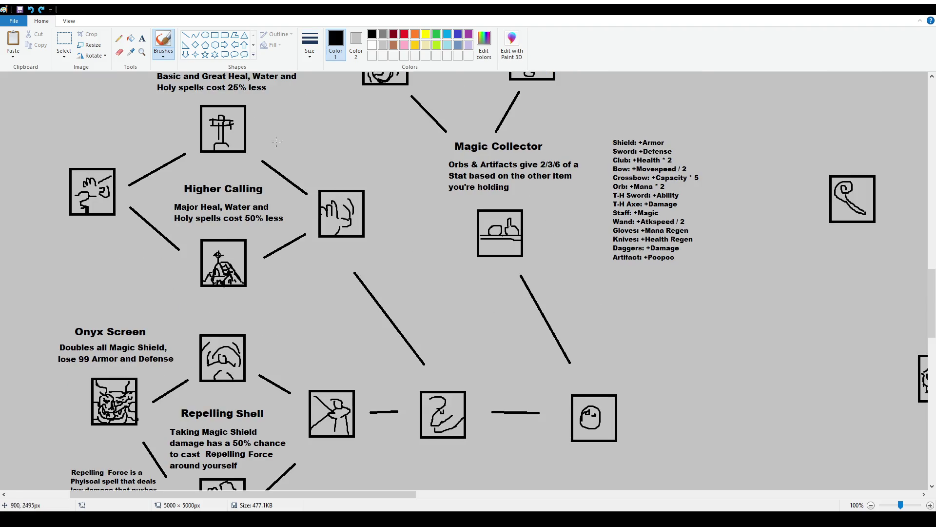
Step: Link Magic Collector's icon to the swirl box and delete the old line to the smiley box
click(186, 35)
drag(481, 271, 449, 359)
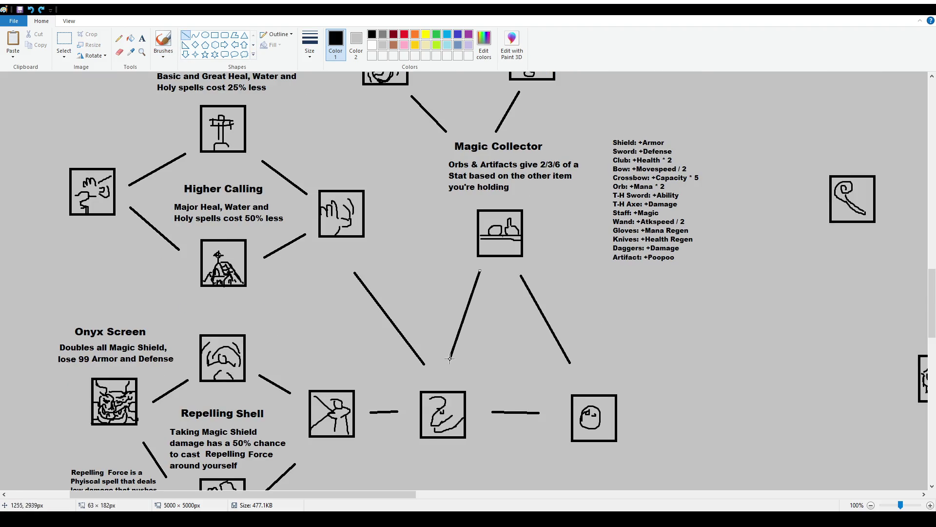
click(64, 40)
drag(511, 270, 591, 380)
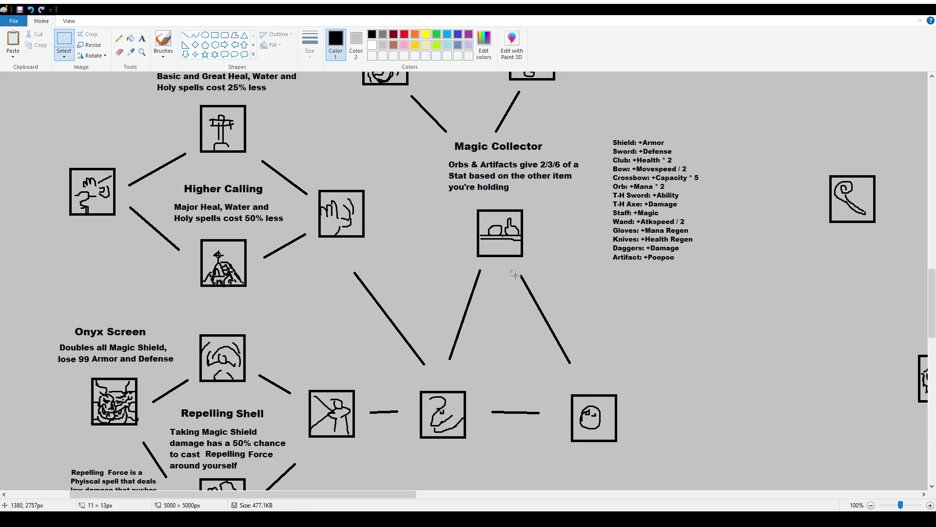
key(Delete)
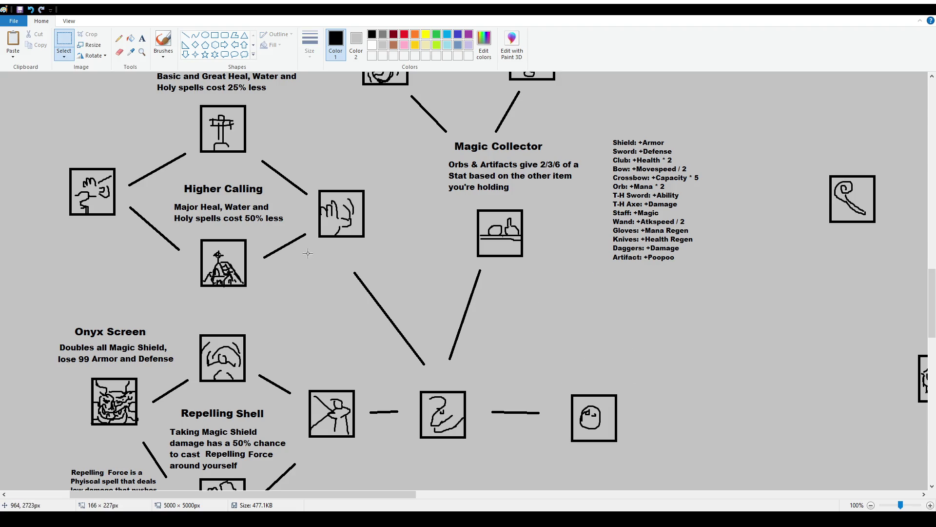
Step: Test brush strokes around the swirl and smiley icons, undoing each
click(163, 41)
drag(422, 374, 408, 369)
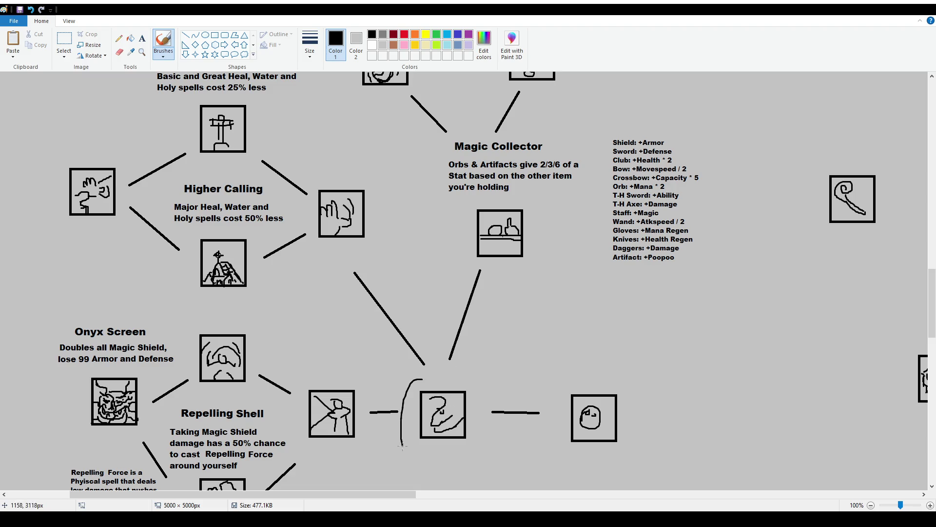
key(ctrl+z)
drag(563, 384, 434, 382)
key(ctrl+z)
drag(572, 379, 458, 367)
key(ctrl+z)
Step: Sketch T1, T2 and T3 tier labels above the boxes, then remove them
mouse_move(587, 371)
mouse_down()
mouse_move(588, 383)
mouse_move(592, 369)
mouse_up()
drag(597, 369, 598, 382)
drag(429, 373, 443, 372)
key(ctrl+z)
mouse_move(439, 374)
mouse_down()
mouse_move(438, 383)
mouse_move(449, 381)
mouse_up()
drag(325, 369, 326, 380)
drag(316, 370, 345, 378)
drag(207, 307, 208, 303)
drag(214, 305, 216, 317)
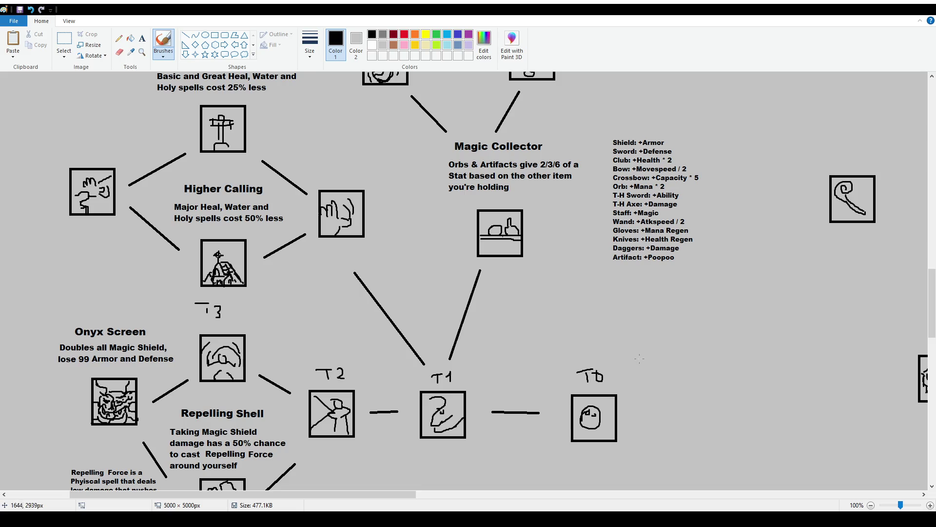
key(ctrl+z)
key(ctrl+z)
key(ctrl+z)
key(ctrl+z)
key(ctrl+z)
key(ctrl+z)
key(ctrl+z)
key(ctrl+z)
key(ctrl+z)
key(ctrl+z)
key(ctrl+z)
key(ctrl+z)
Step: Circle the central swirl icon once more and undo the circle
mouse_move(422, 382)
mouse_down()
mouse_move(460, 374)
mouse_move(421, 384)
mouse_up()
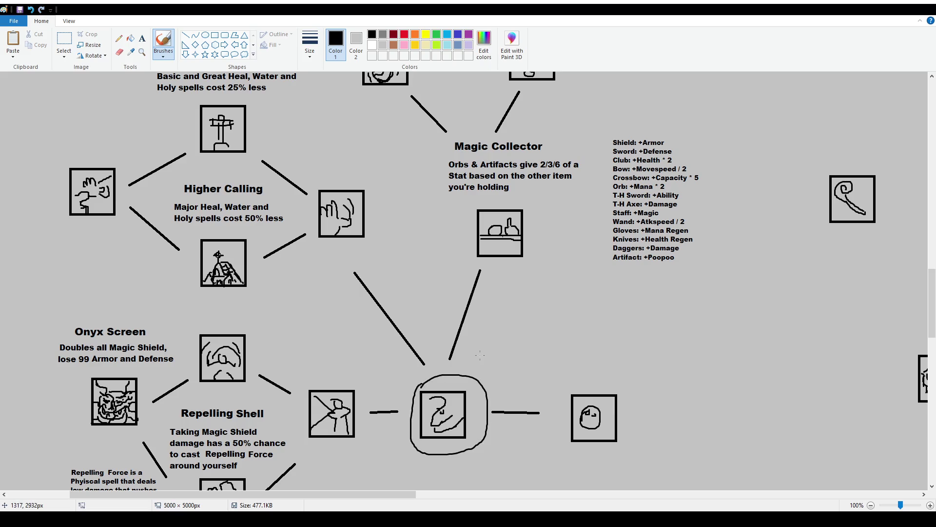
key(ctrl+z)
scroll(480, 355, up, 5)
scroll(536, 302, up, 4)
ctrl+scroll(619, 257, down, 1)
scroll(521, 205, up, 2)
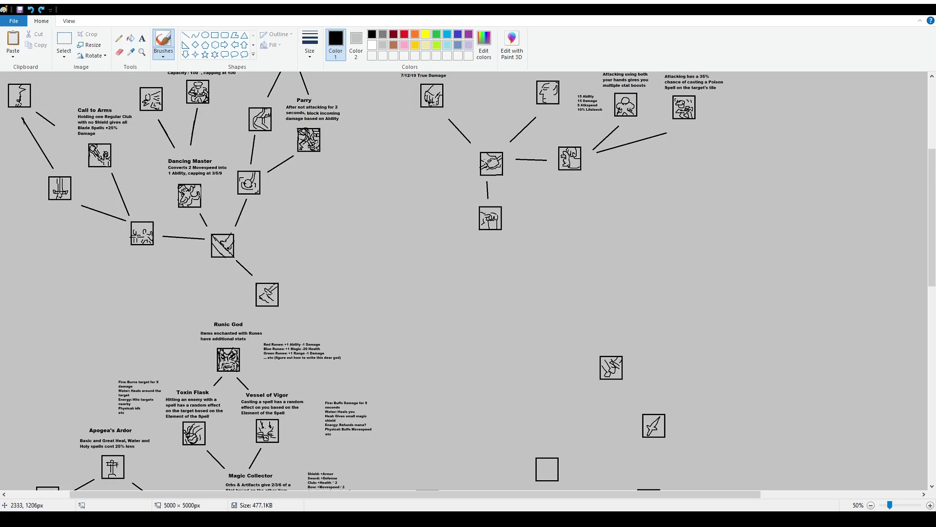
drag(485, 146, 475, 146)
key(ctrl+z)
scroll(436, 239, down, 2)
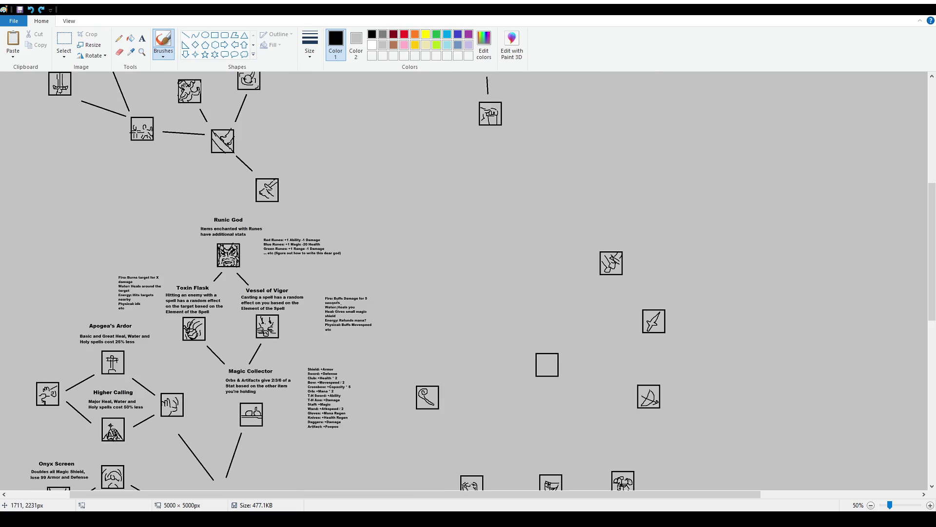
scroll(229, 363, down, 2)
ctrl+scroll(145, 429, up, 1)
scroll(145, 430, down, 4)
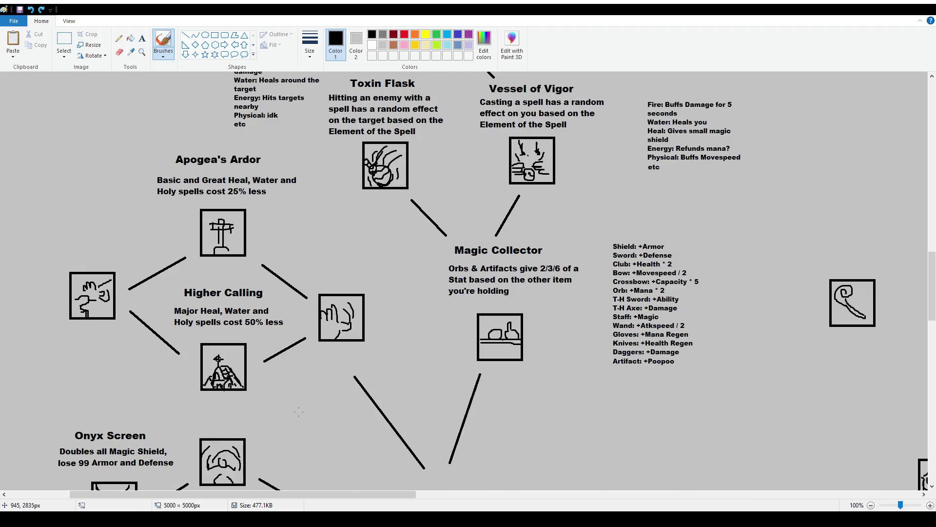
scroll(145, 430, down, 2)
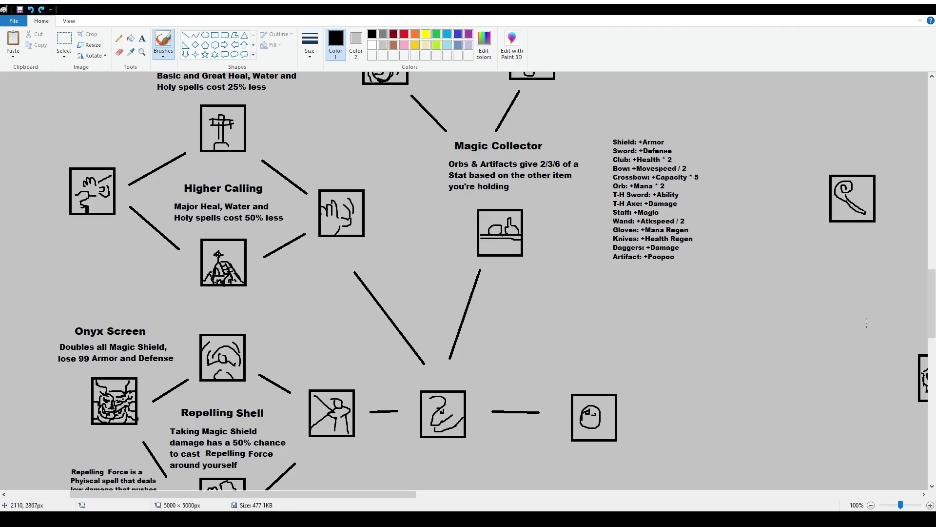
scroll(401, 224, up, 2)
scroll(401, 225, up, 4)
ctrl+scroll(401, 224, down, 1)
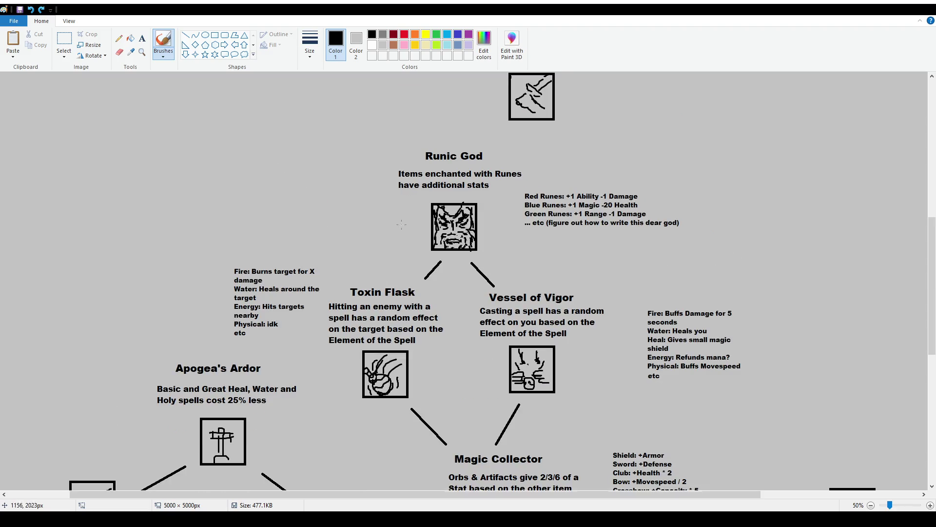
scroll(183, 195, down, 4)
scroll(183, 195, up, 2)
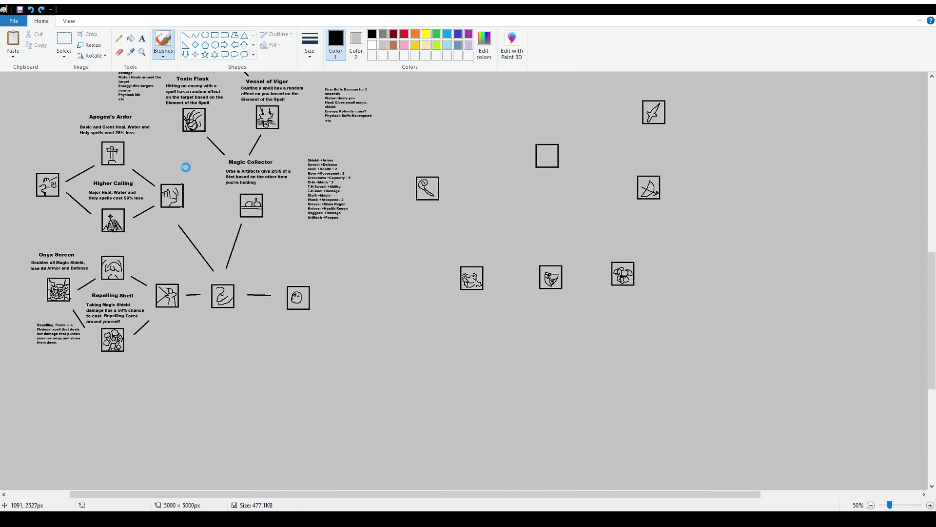
scroll(403, 256, up, 2)
scroll(404, 256, up, 4)
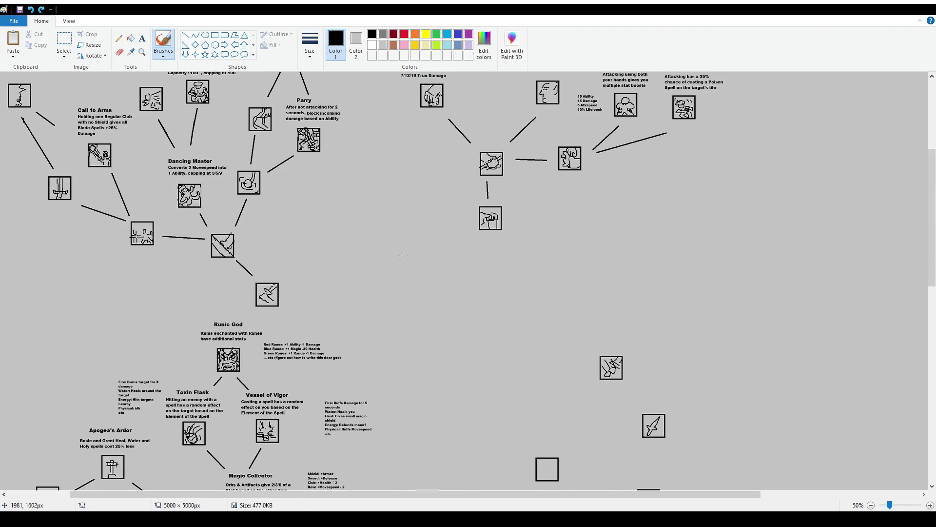
scroll(403, 256, up, 4)
scroll(205, 162, down, 6)
scroll(204, 162, down, 2)
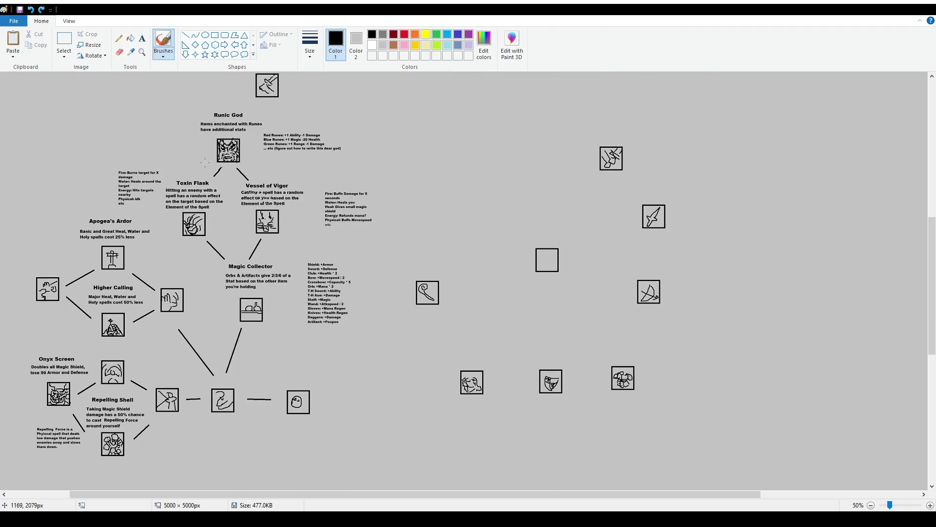
scroll(205, 163, up, 6)
scroll(546, 242, up, 2)
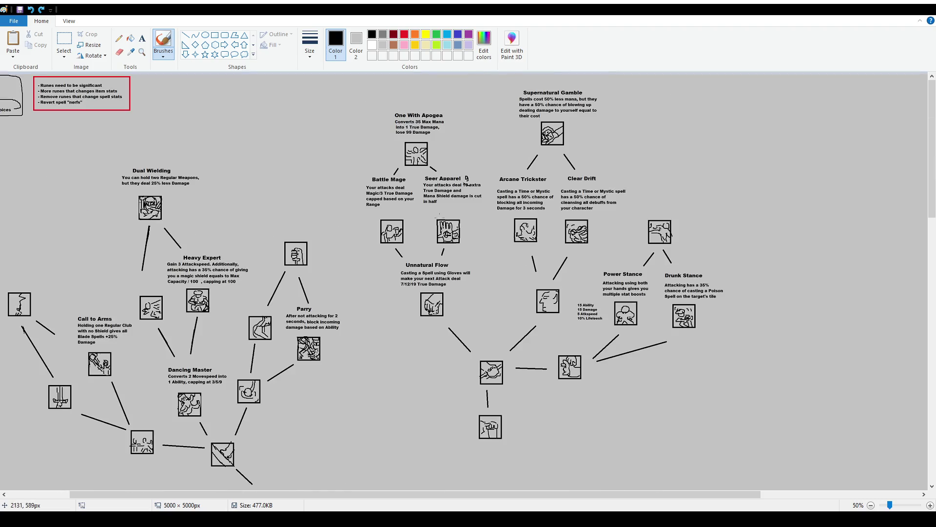
scroll(221, 251, down, 2)
scroll(221, 251, down, 4)
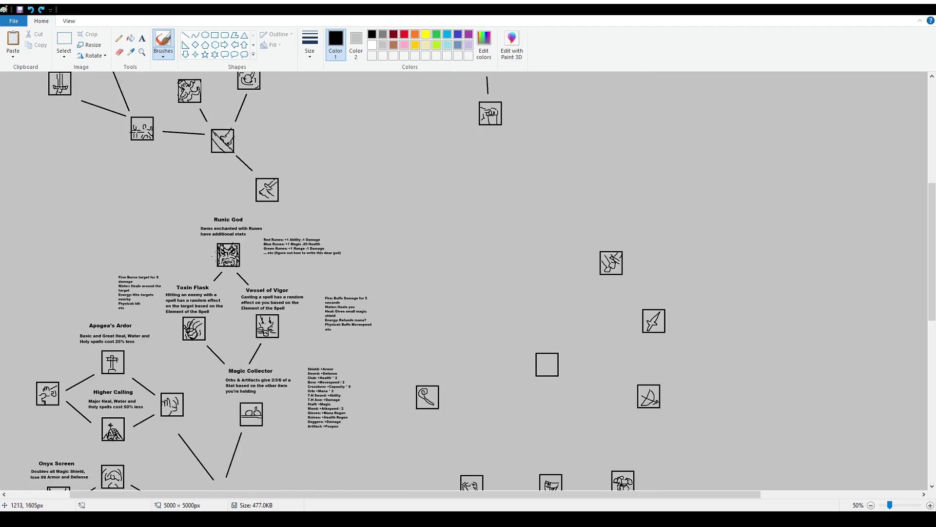
scroll(210, 265, down, 2)
scroll(425, 271, up, 6)
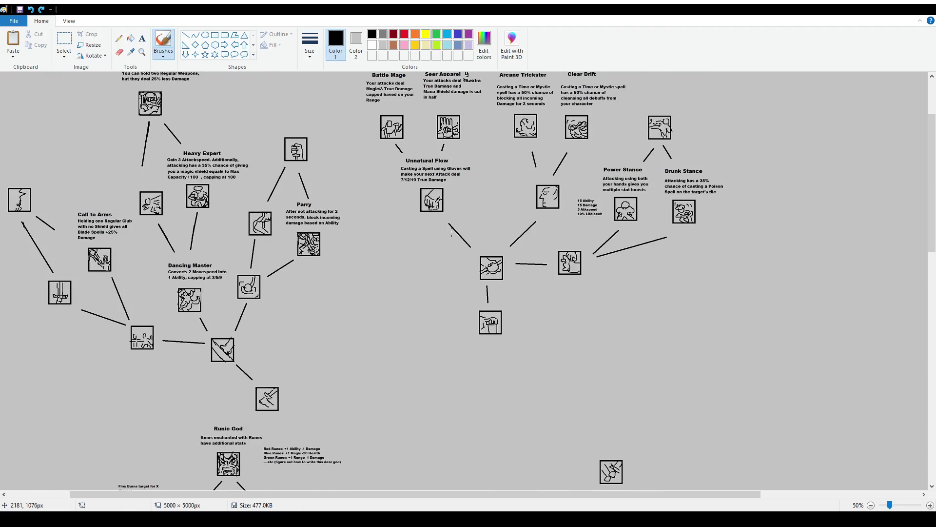
scroll(450, 234, up, 2)
scroll(399, 232, down, 8)
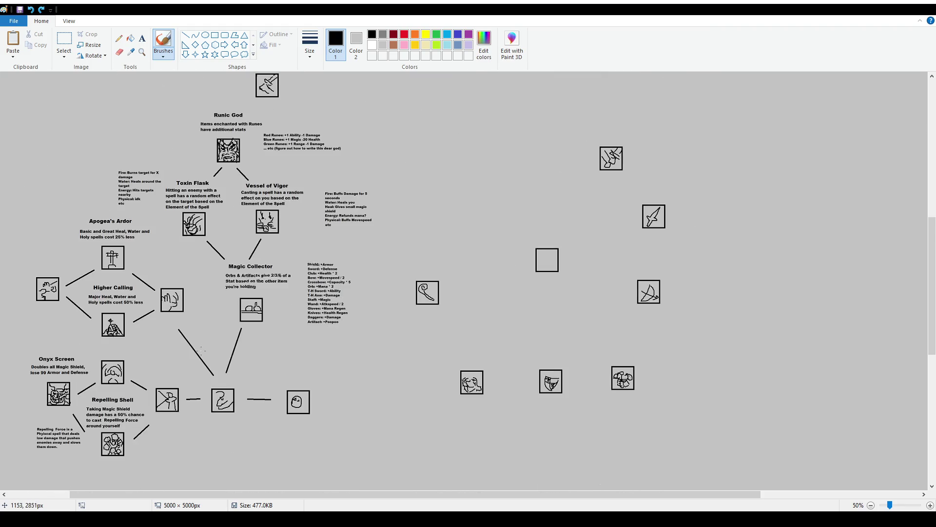
scroll(185, 349, down, 2)
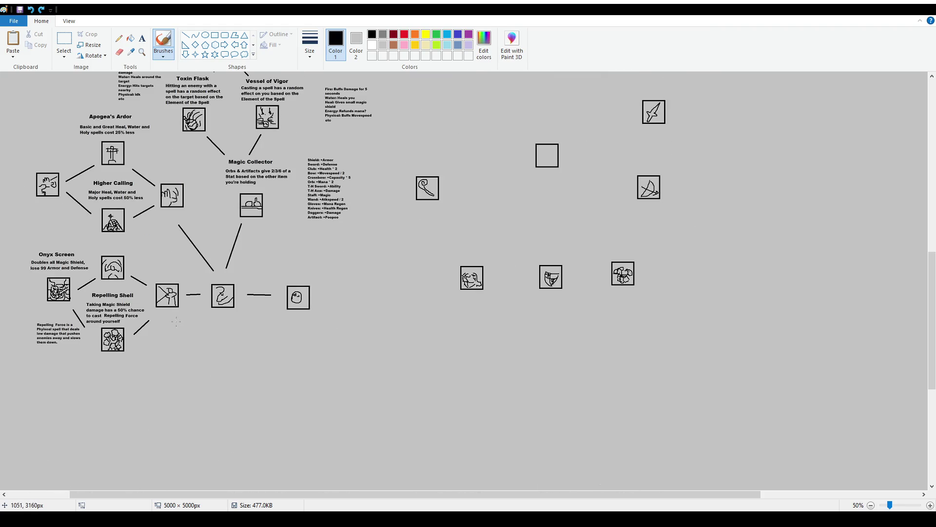
scroll(511, 324, up, 2)
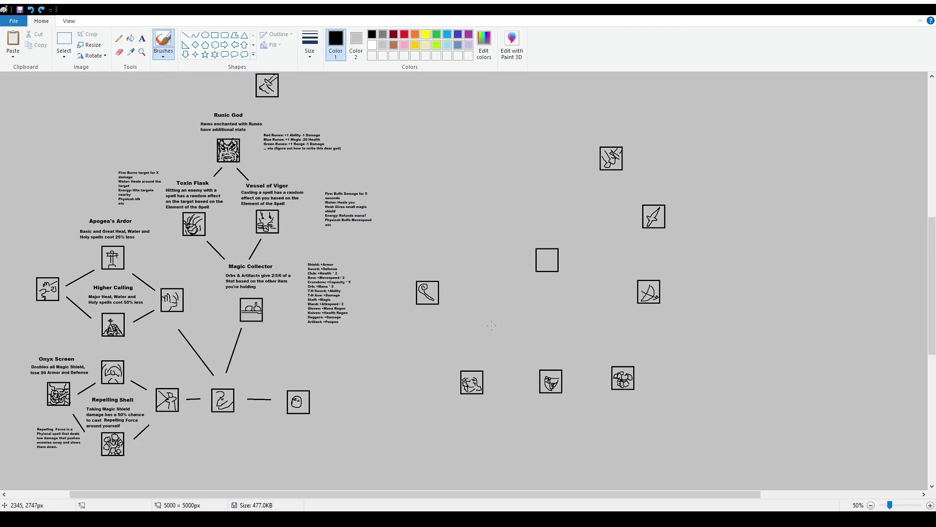
click(64, 40)
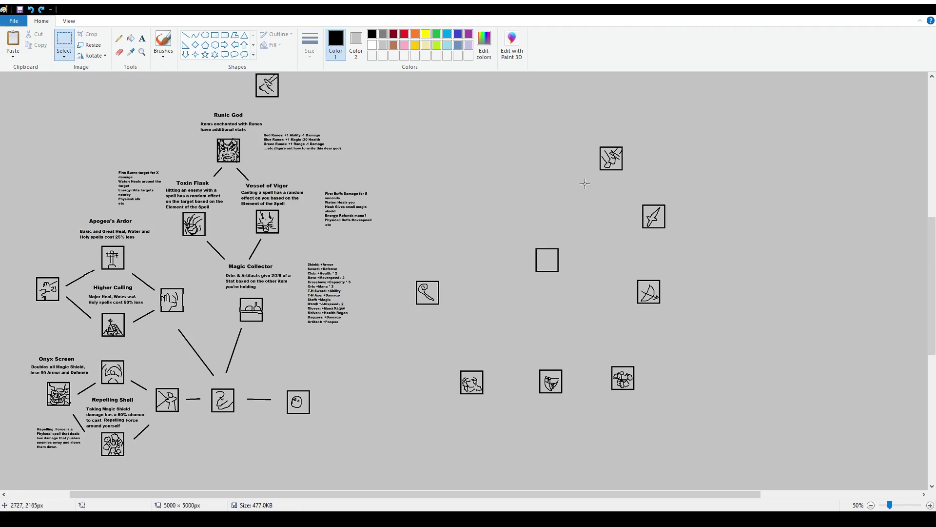
drag(401, 262, 456, 323)
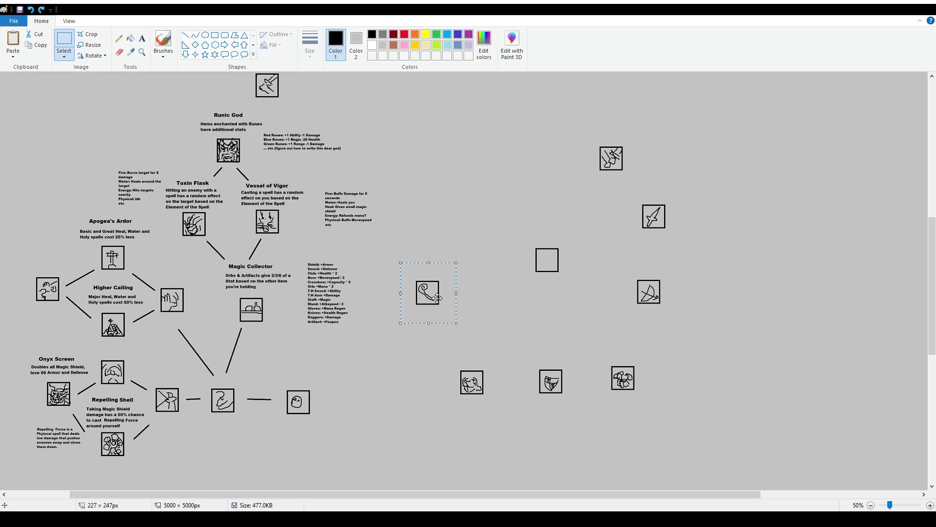
click(184, 94)
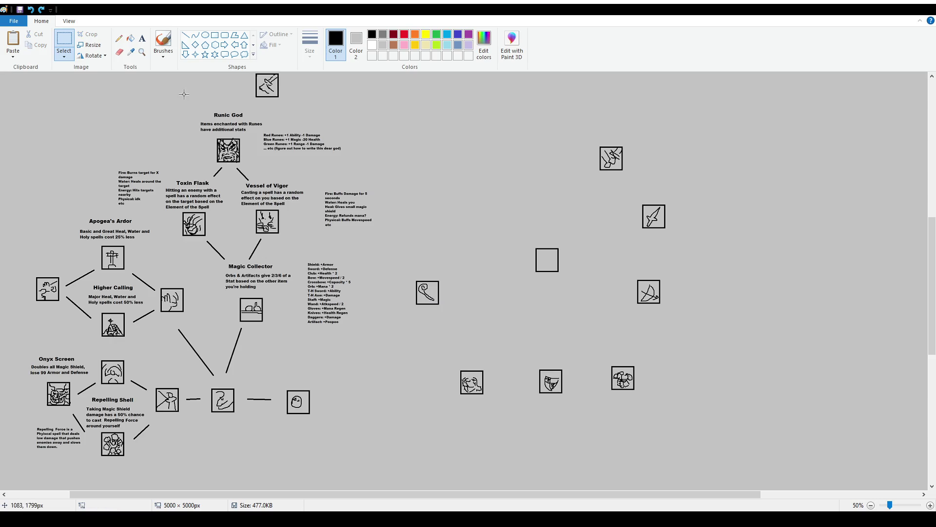
click(164, 43)
drag(382, 146, 318, 172)
key(ctrl+z)
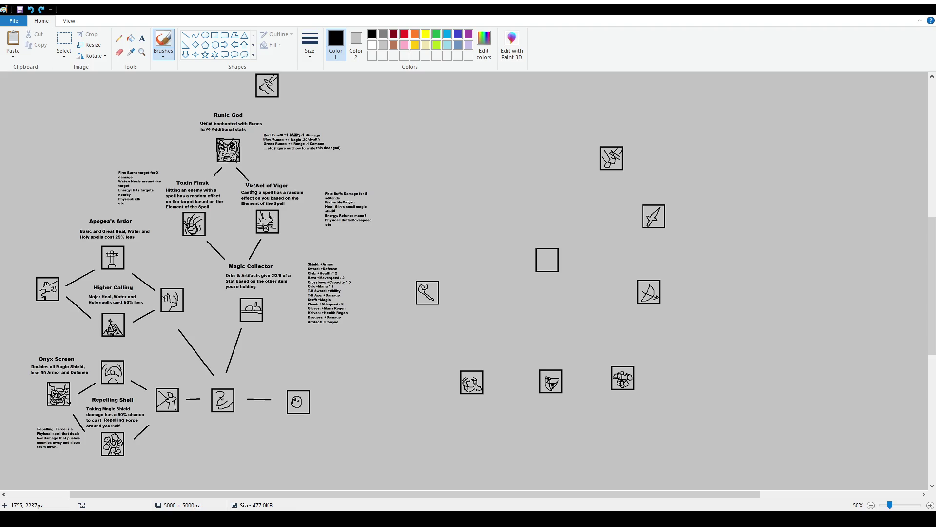
scroll(298, 271, up, 1)
Step: Delete 'Toxin' from the title and type 'Mysterious' in line before Flask
click(64, 44)
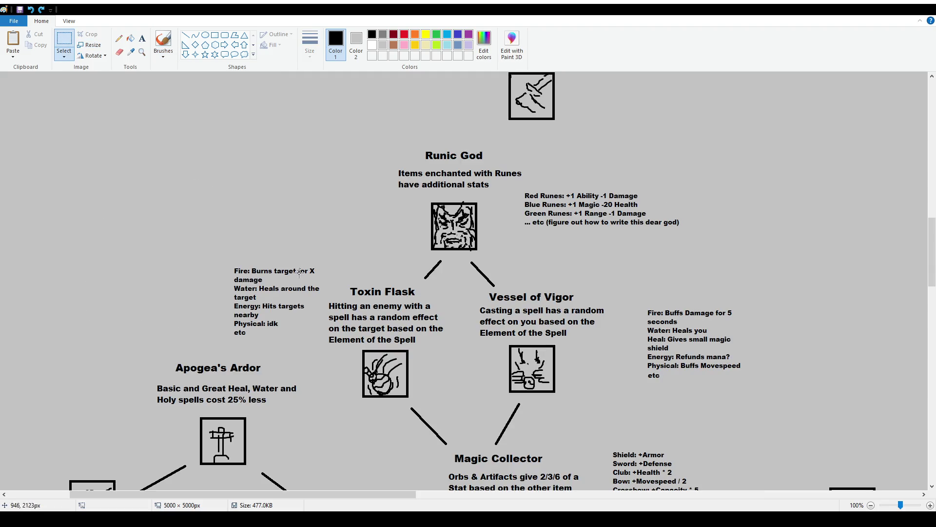
drag(345, 284, 384, 299)
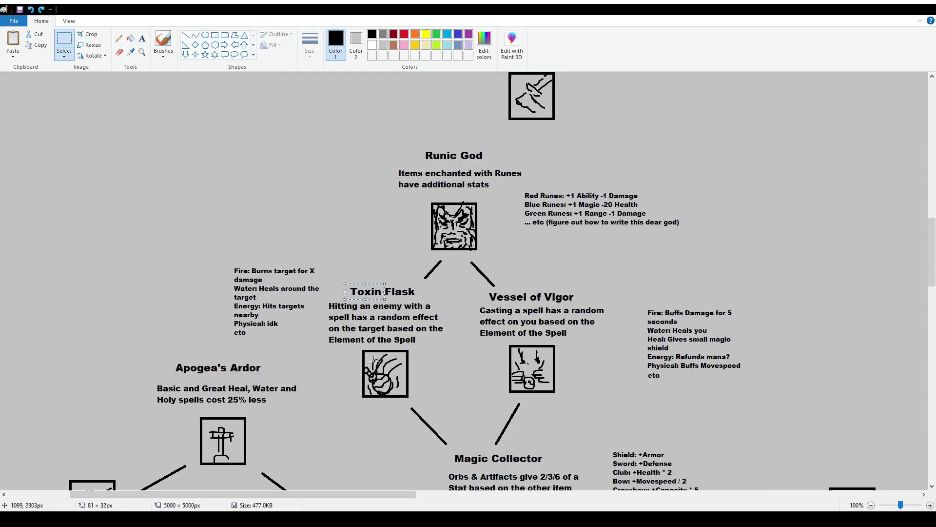
key(Delete)
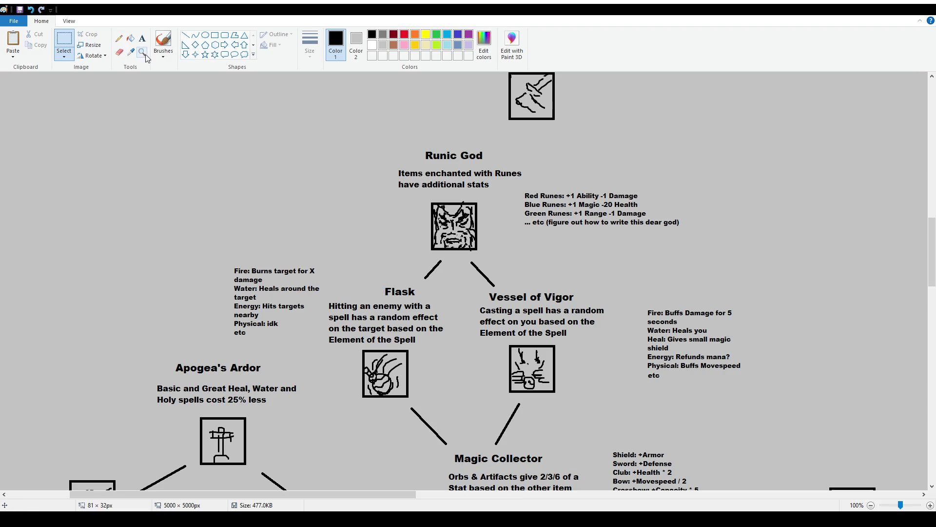
click(142, 39)
drag(334, 279, 405, 297)
scroll(63, 52, down, 4)
text(Mysterious)
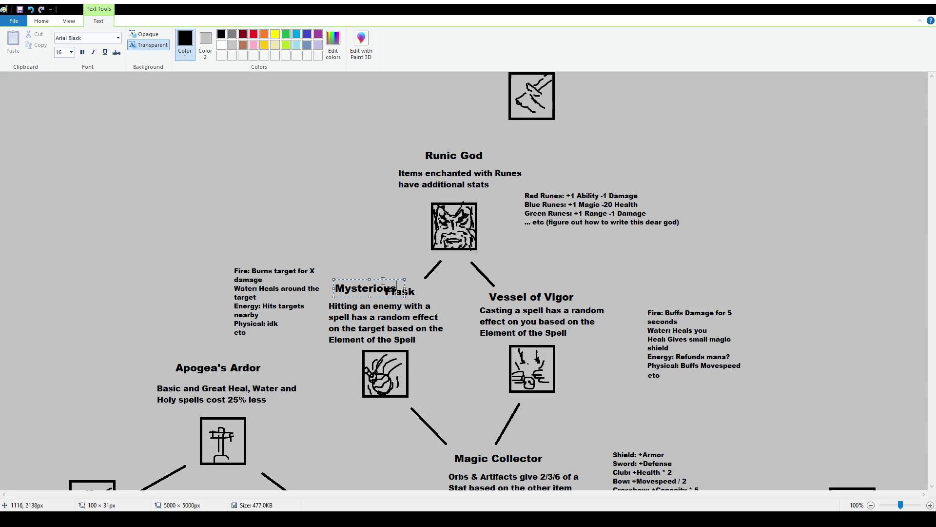
drag(383, 280, 279, 294)
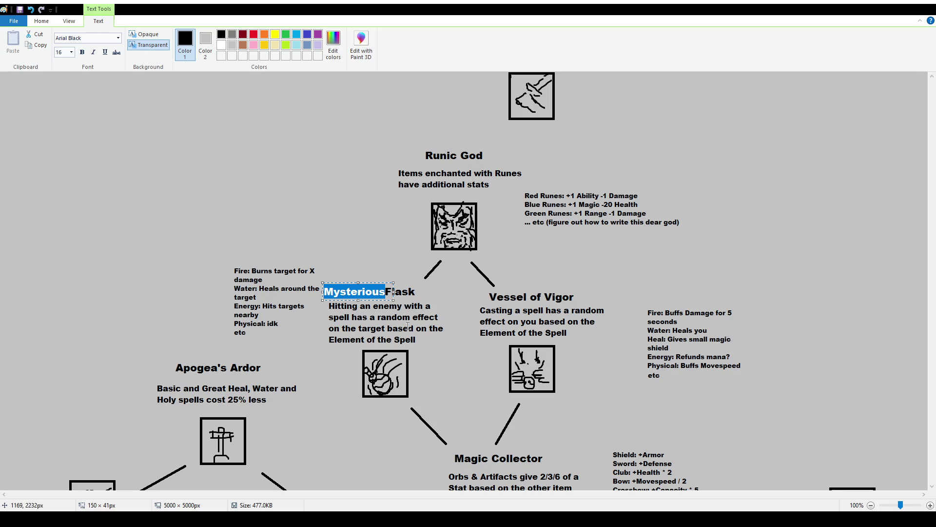
Step: Retitle the Mysterious Flask node to 'Polymorphic', widening the text box so it fits on one line
text(Polymorphic)
mouse_move(393, 299)
mouse_down()
mouse_move(422, 299)
mouse_move(400, 259)
mouse_up()
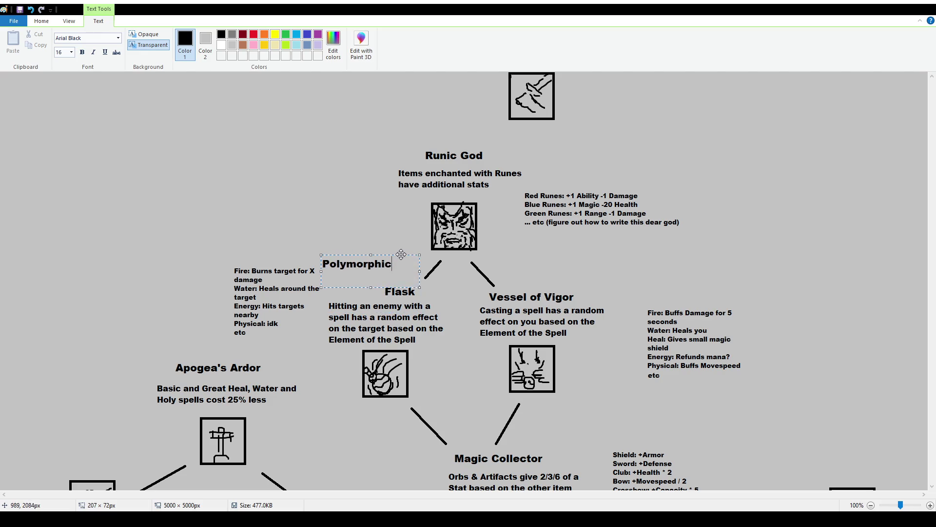
click(101, 81)
Step: Move the Fire/Water element notes block left and place 'Polymorphic' on the line before Flask
click(63, 42)
mouse_move(230, 254)
mouse_down()
mouse_move(322, 340)
mouse_move(268, 315)
mouse_up()
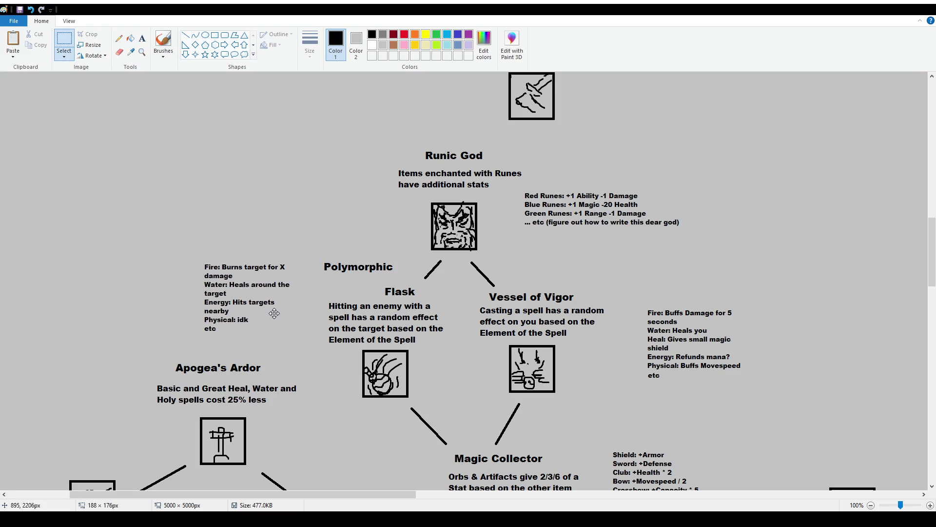
mouse_move(317, 254)
mouse_down()
mouse_move(398, 275)
mouse_move(371, 290)
mouse_up()
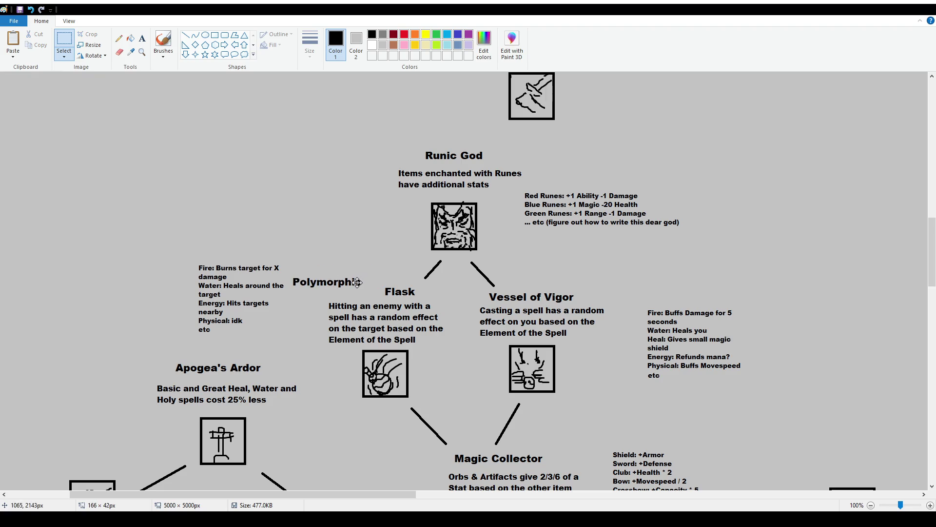
mouse_move(303, 284)
mouse_down()
mouse_move(378, 301)
mouse_move(369, 291)
mouse_up()
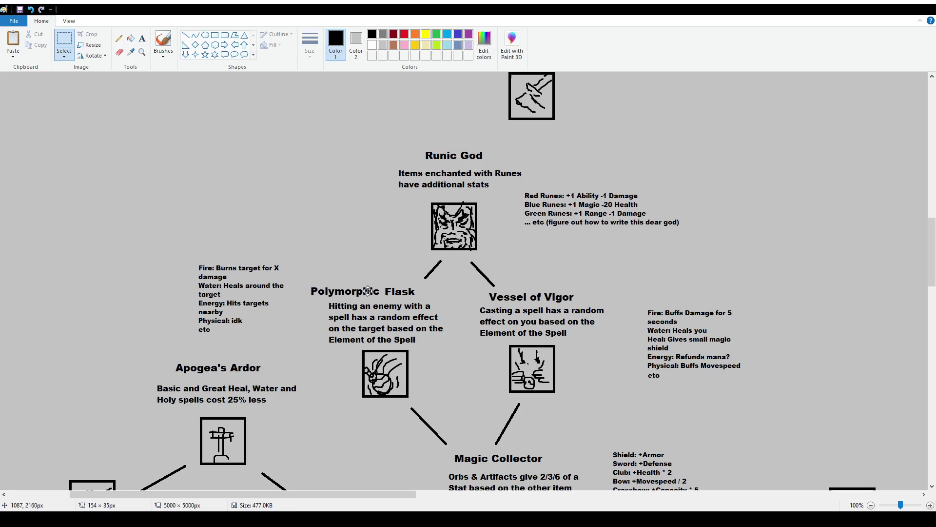
click(431, 288)
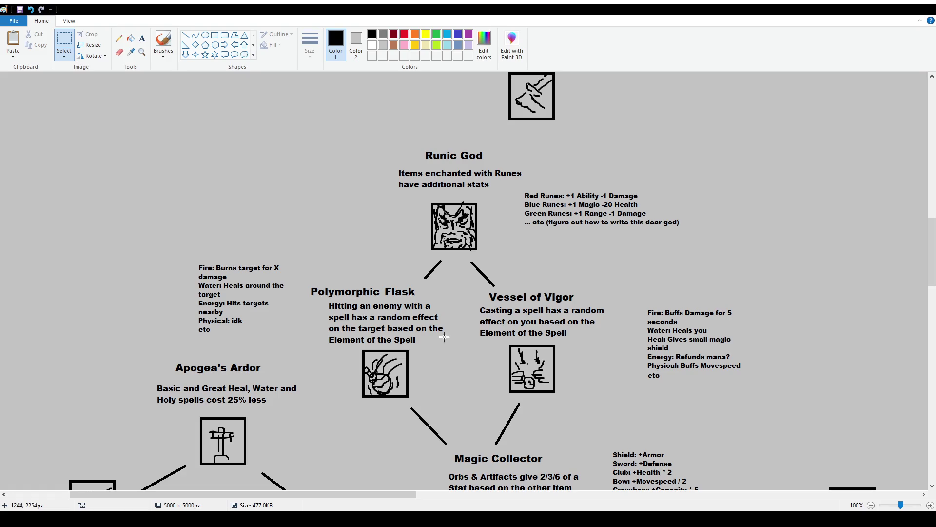
scroll(441, 287, down, 5)
Step: Scroll down to the central node and discard a stray brush loop drawn around its box
scroll(441, 288, down, 5)
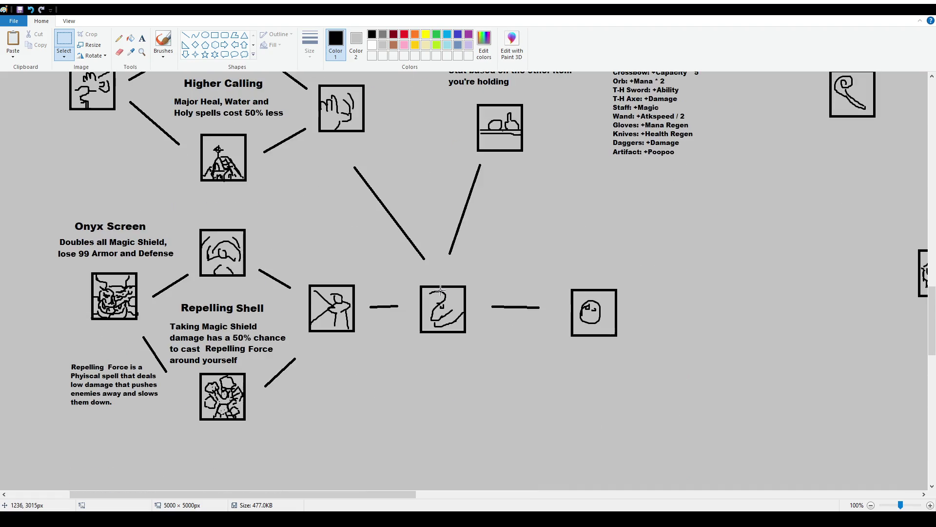
click(166, 53)
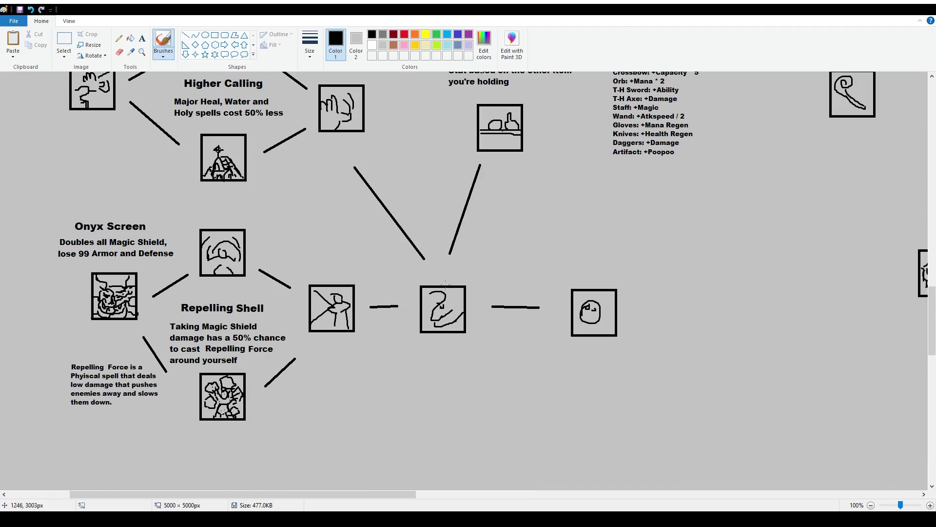
drag(413, 276, 405, 289)
key(ctrl+z)
Step: Retrace the bottom edge of a node box and scroll over to the Dancing Master area
scroll(411, 238, up, 4)
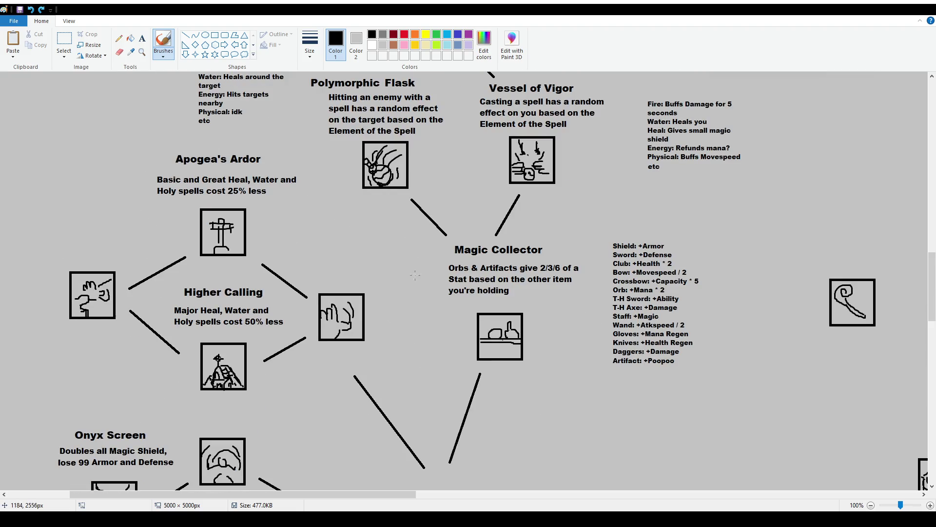
ctrl+scroll(403, 285, down, 2)
scroll(380, 281, up, 1)
scroll(366, 278, up, 5)
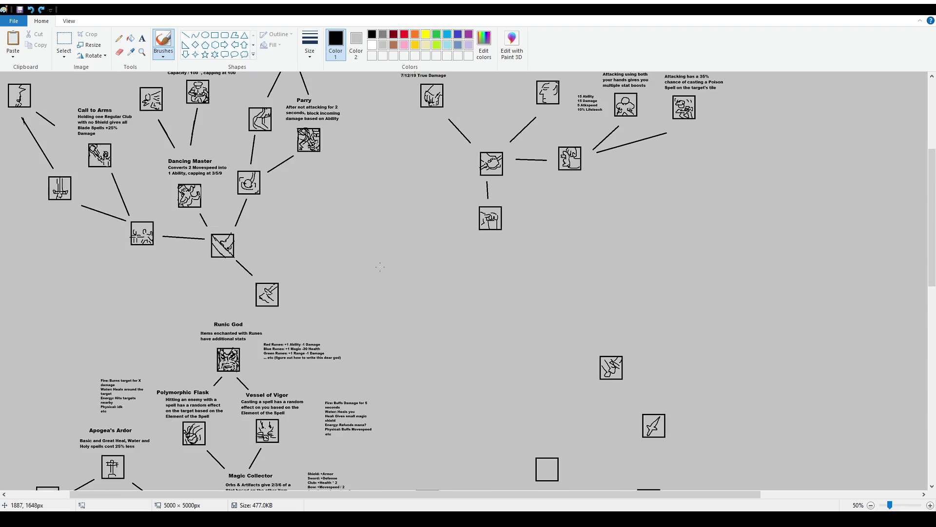
scroll(354, 275, up, 5)
drag(262, 298, 238, 298)
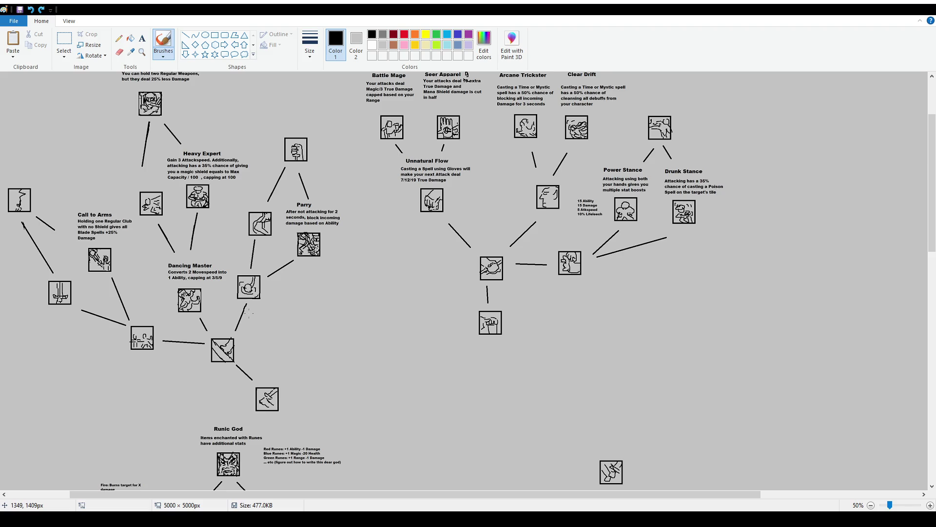
scroll(201, 314, up, 3)
ctrl+scroll(201, 314, up, 2)
scroll(412, 380, down, 2)
scroll(412, 380, down, 3)
scroll(412, 379, left, 1)
scroll(412, 379, down, 2)
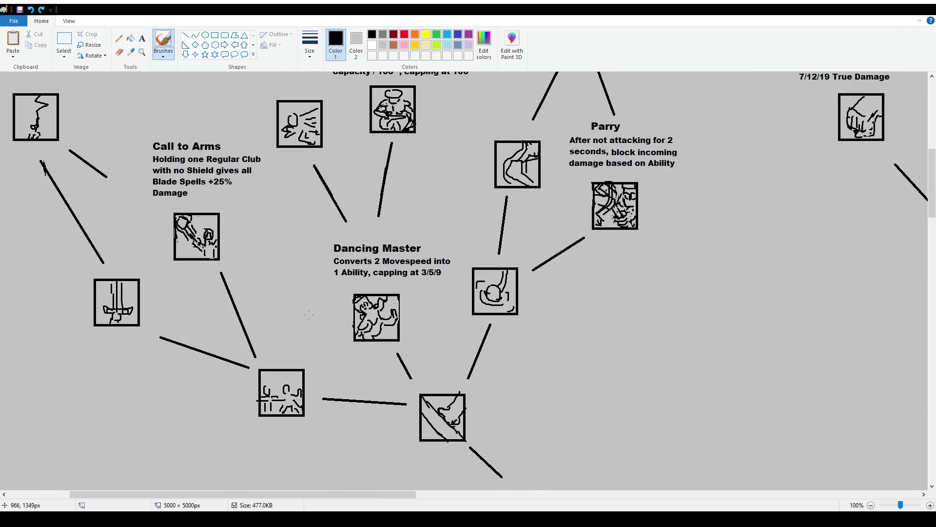
Step: Sketch the dancing figure's curved body and legs just left of the Dancing Master box, redoing misdrawn strokes
mouse_move(294, 304)
mouse_down()
mouse_move(316, 312)
mouse_move(328, 305)
mouse_move(311, 319)
mouse_move(305, 293)
mouse_up()
key(ctrl+z)
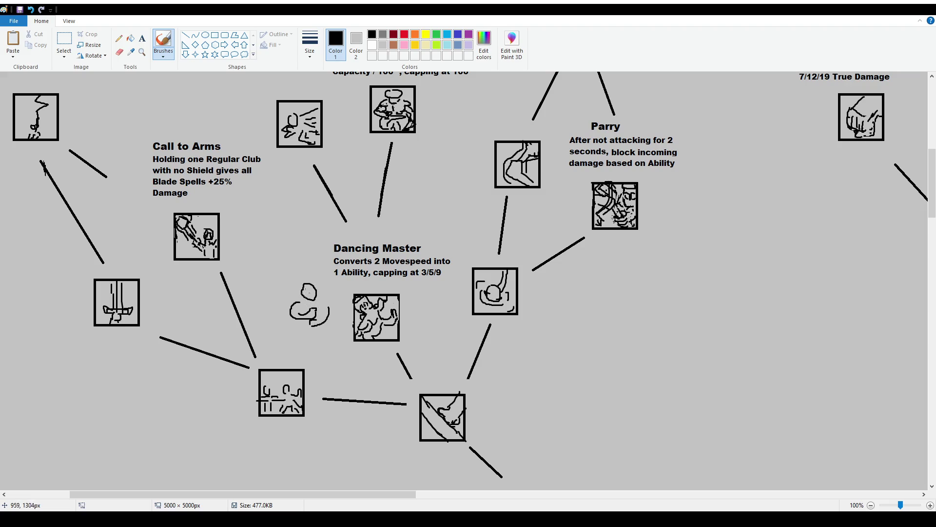
mouse_move(304, 326)
mouse_down()
mouse_move(334, 344)
mouse_move(302, 336)
mouse_move(305, 345)
mouse_move(333, 341)
mouse_move(326, 345)
mouse_up()
key(ctrl+z)
key(ctrl+z)
key(ctrl+z)
key(ctrl+z)
key(ctrl+z)
key(ctrl+z)
key(ctrl+z)
drag(332, 320, 323, 331)
Step: Erase the figure's torso strokes and redraw the outstretched arm, torso, a detail mark and the foot
click(63, 42)
drag(286, 301, 316, 320)
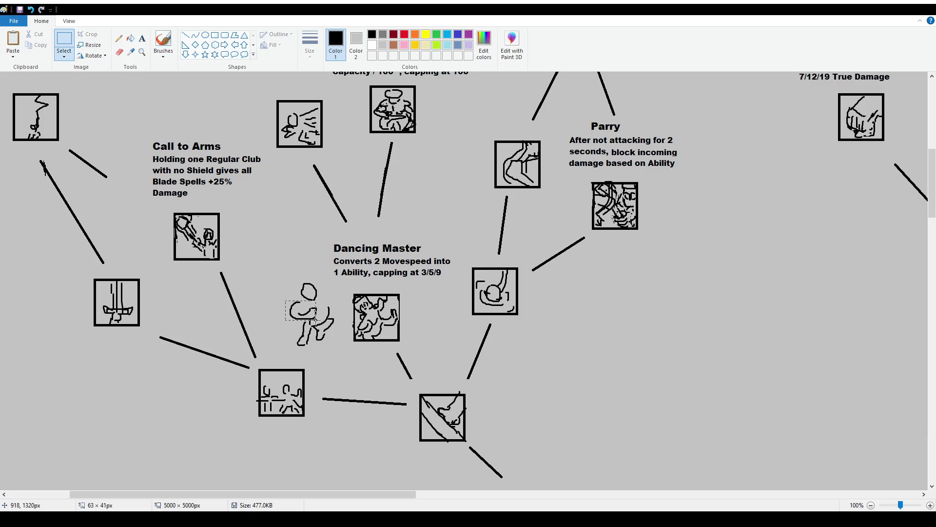
key(Delete)
click(163, 44)
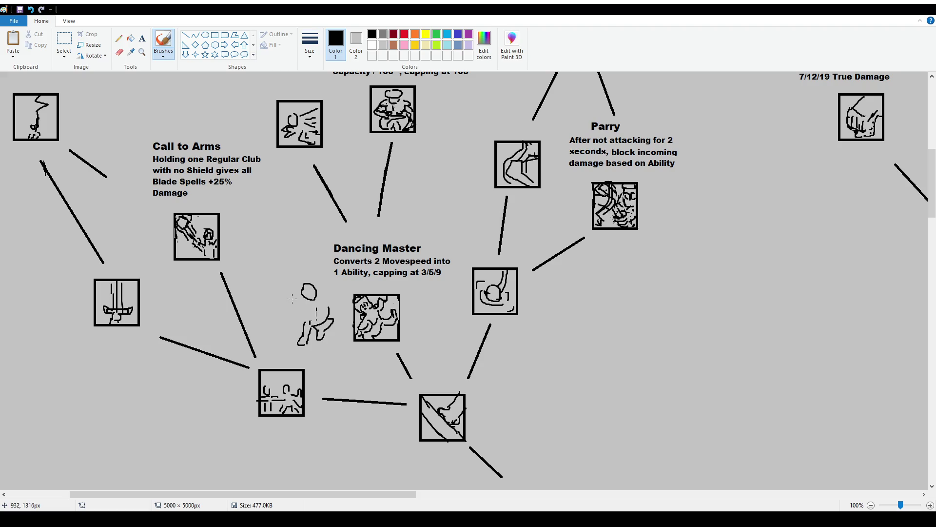
mouse_move(288, 298)
mouse_down()
mouse_move(305, 304)
mouse_move(298, 310)
mouse_move(282, 295)
mouse_up()
drag(303, 316, 299, 303)
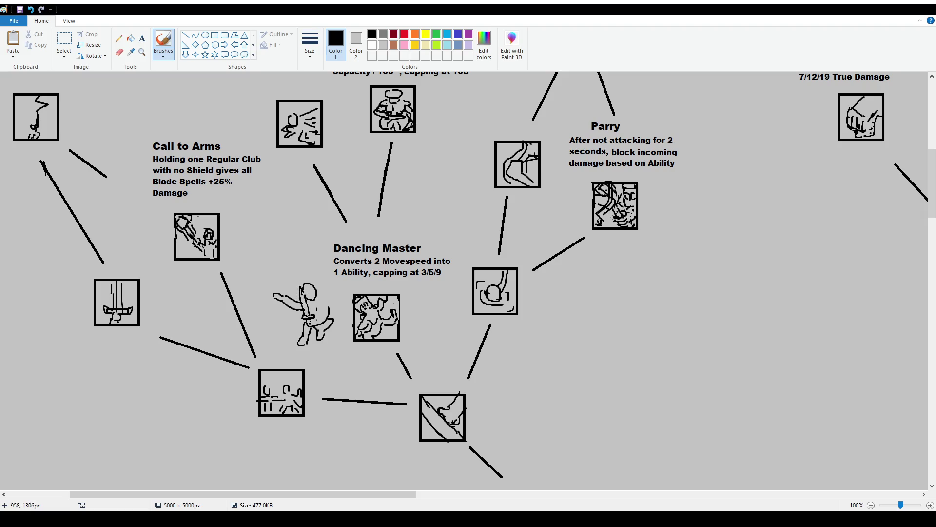
drag(325, 298, 318, 303)
drag(301, 340, 305, 347)
click(63, 43)
Step: Nudge the dancing figure's left arm into place
mouse_move(272, 293)
mouse_down()
mouse_move(297, 331)
mouse_move(289, 314)
mouse_up()
click(290, 313)
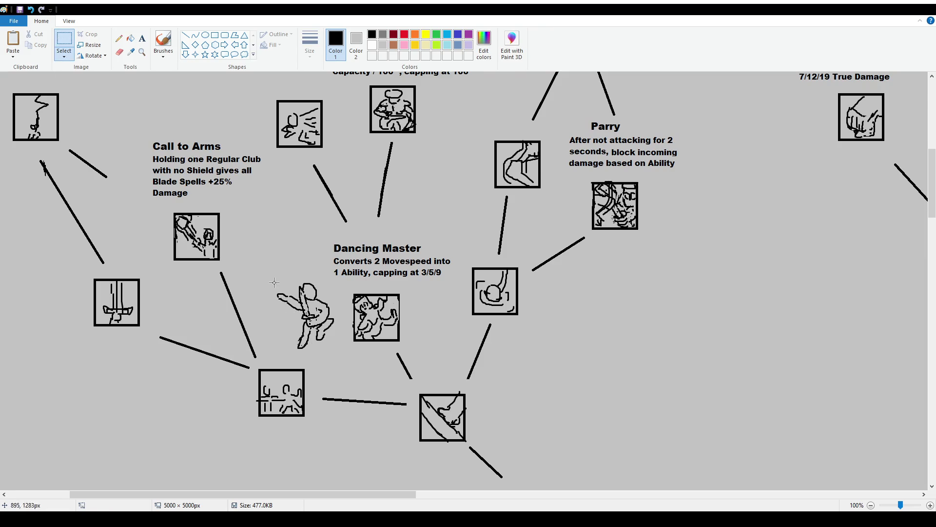
drag(284, 286, 334, 340)
click(355, 359)
Step: Erase the old drawing inside the Dancing Master icon box, undoing a trial move of the figure
drag(356, 298, 398, 340)
key(Delete)
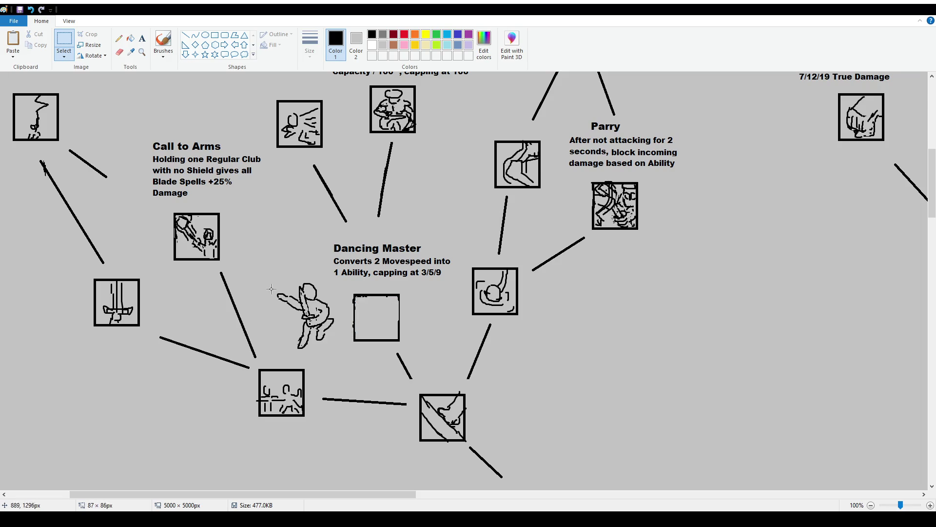
drag(284, 288, 329, 335)
mouse_move(273, 279)
mouse_down()
mouse_move(337, 350)
mouse_move(324, 336)
mouse_move(371, 329)
mouse_move(295, 317)
mouse_move(326, 346)
mouse_move(384, 330)
mouse_up()
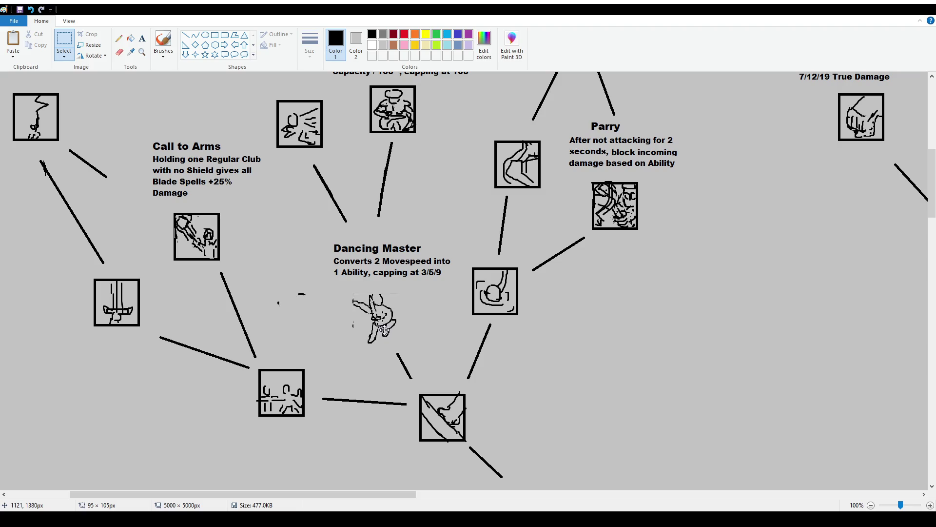
key(ctrl+z)
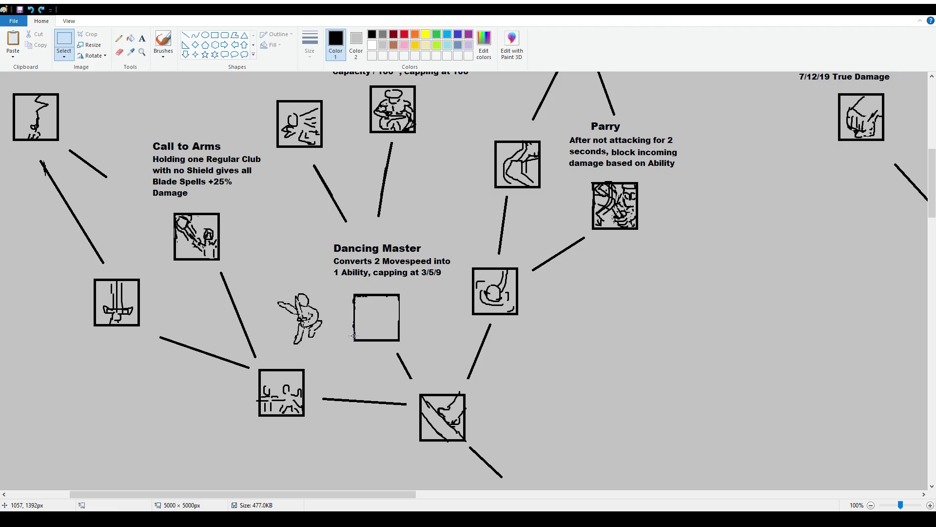
ctrl+scroll(399, 343, up, 1)
Step: Begin the new Dancing Master icon in the empty box, sketching the head as a hooked arc with a small loop
scroll(341, 415, down, 5)
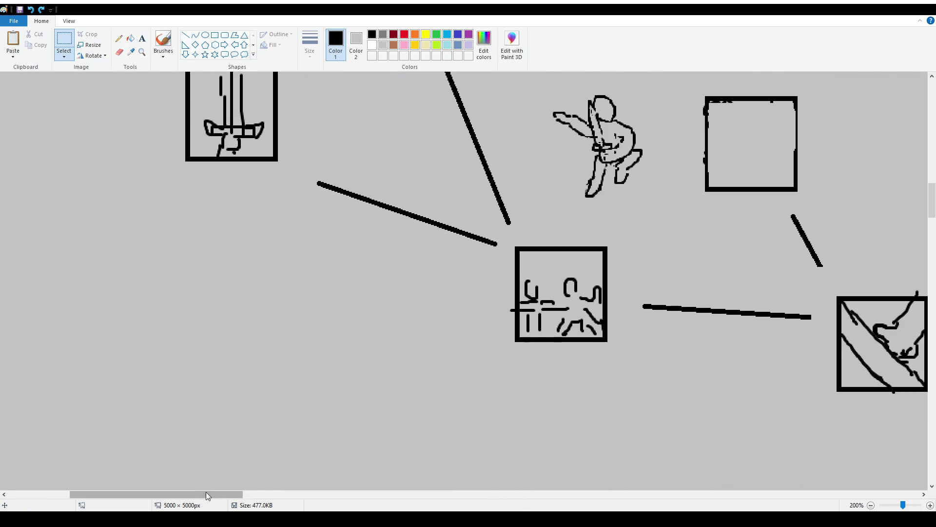
scroll(291, 476, right, 5)
scroll(291, 476, up, 2)
click(163, 42)
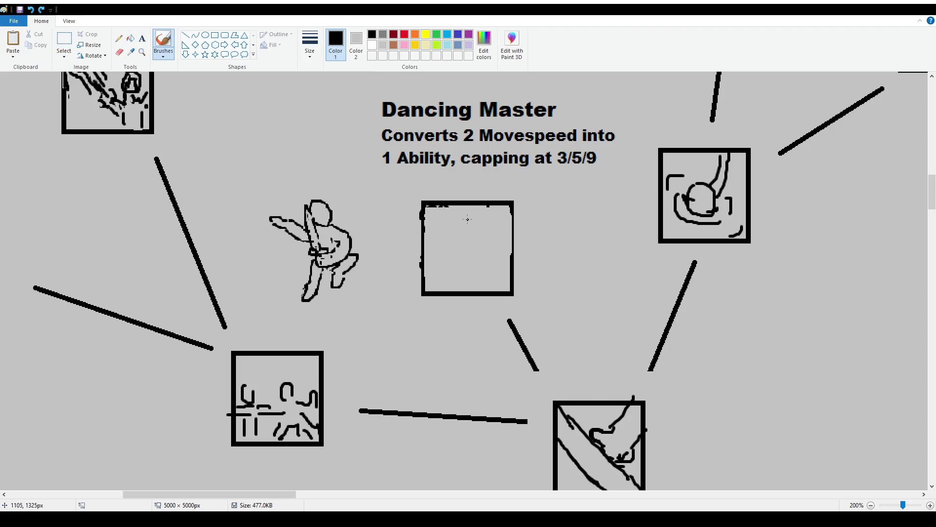
mouse_move(458, 216)
mouse_down()
mouse_move(503, 230)
mouse_move(504, 250)
mouse_up()
key(ctrl+z)
key(ctrl+z)
key(ctrl+z)
key(ctrl+z)
key(ctrl+z)
mouse_move(459, 215)
mouse_down()
mouse_move(464, 229)
mouse_move(475, 208)
mouse_move(473, 227)
mouse_move(483, 211)
mouse_move(473, 215)
mouse_move(482, 220)
mouse_move(465, 212)
mouse_move(502, 239)
mouse_move(466, 252)
mouse_up()
key(ctrl+z)
key(ctrl+z)
key(ctrl+z)
key(ctrl+z)
key(ctrl+z)
key(ctrl+z)
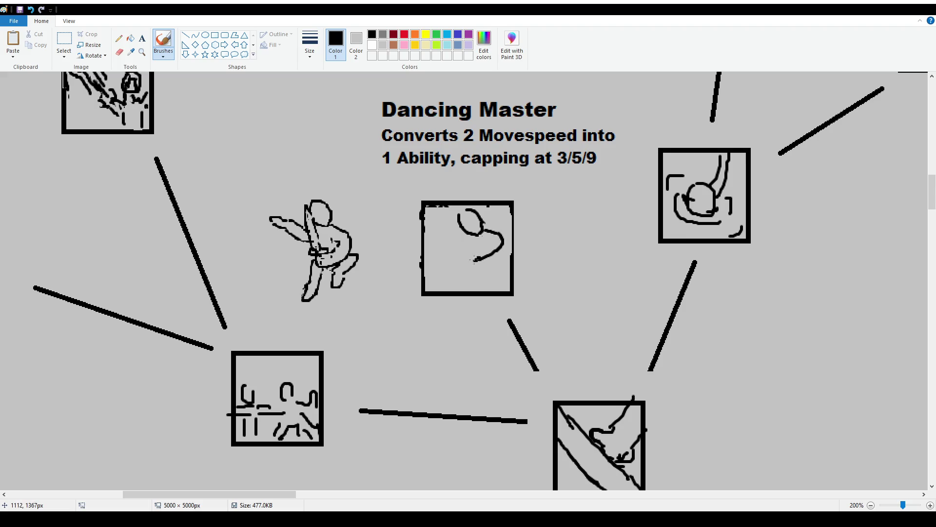
key(ctrl+z)
drag(468, 263, 473, 243)
Step: Draw the sword blade, edges and crossguard and the figure's back leg inside the icon box
drag(446, 215, 458, 249)
key(ctrl+z)
drag(447, 214, 459, 246)
key(ctrl+z)
mouse_move(454, 206)
mouse_down()
mouse_move(468, 244)
mouse_move(425, 225)
mouse_move(454, 224)
mouse_move(457, 244)
mouse_up()
key(ctrl+z)
key(ctrl+z)
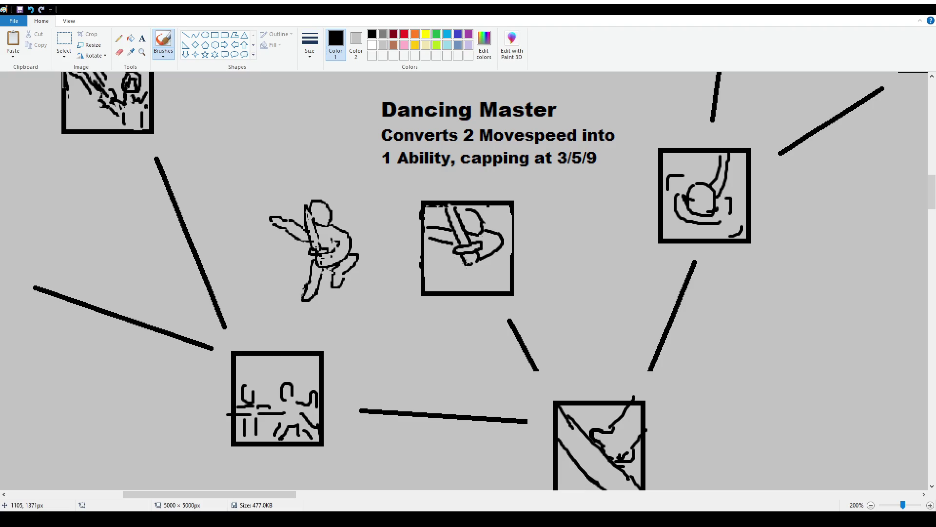
mouse_move(490, 254)
mouse_down()
mouse_move(502, 282)
mouse_move(481, 286)
mouse_move(490, 295)
mouse_move(468, 267)
mouse_move(445, 291)
mouse_move(457, 292)
mouse_move(467, 259)
mouse_up()
key(ctrl+z)
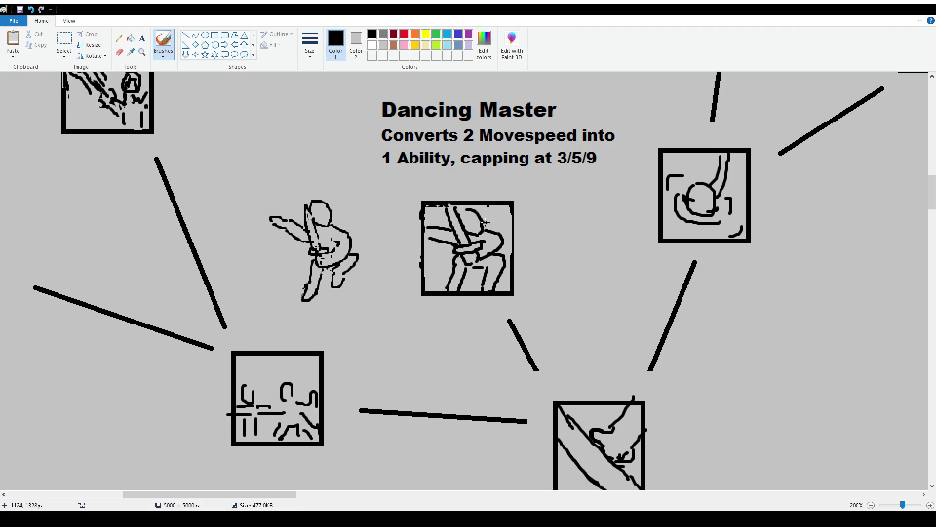
Step: Delete the reference dancing figure and the leftover stray marks beside the box
click(64, 41)
drag(270, 191, 363, 299)
key(Delete)
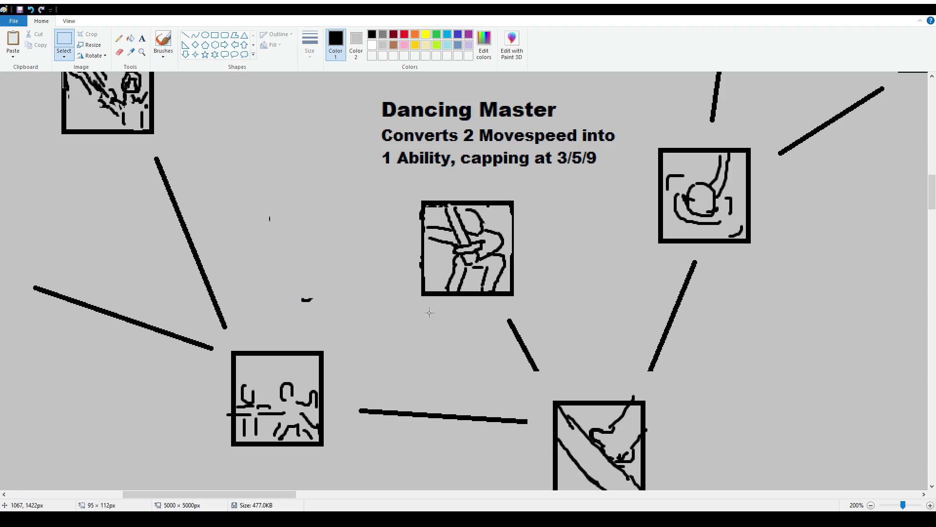
drag(266, 203, 347, 324)
key(Delete)
Step: Trim the lower ends of the two connector lines so they stop short above the central node box
scroll(390, 263, down, 2)
scroll(229, 288, down, 3)
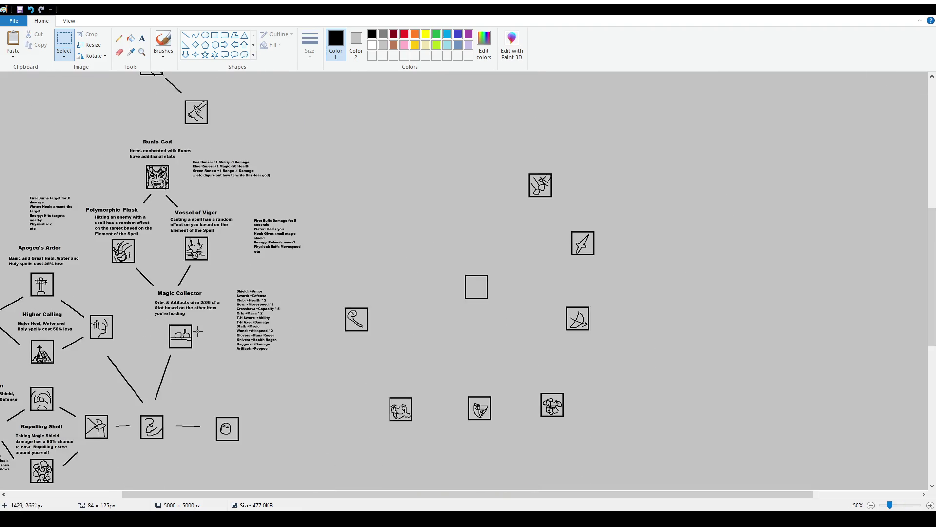
scroll(197, 331, up, 3)
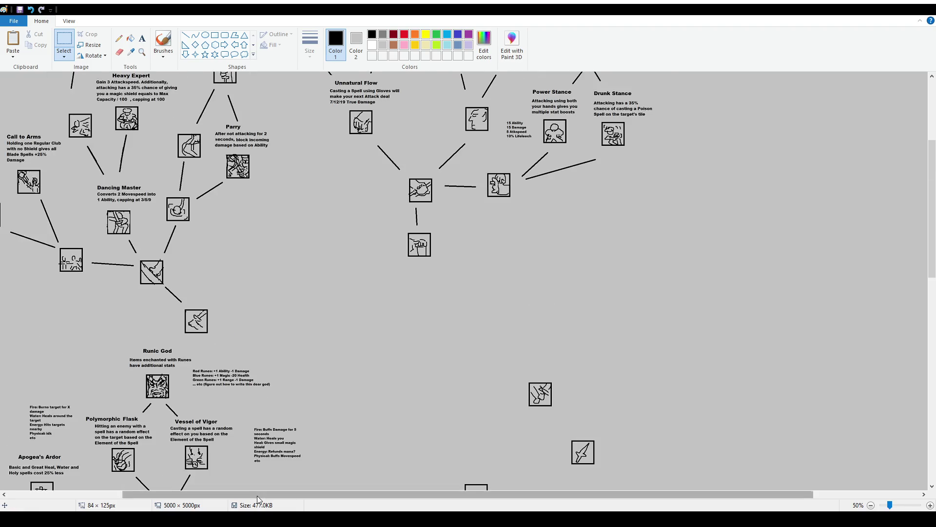
scroll(256, 495, down, 5)
scroll(257, 496, left, 2)
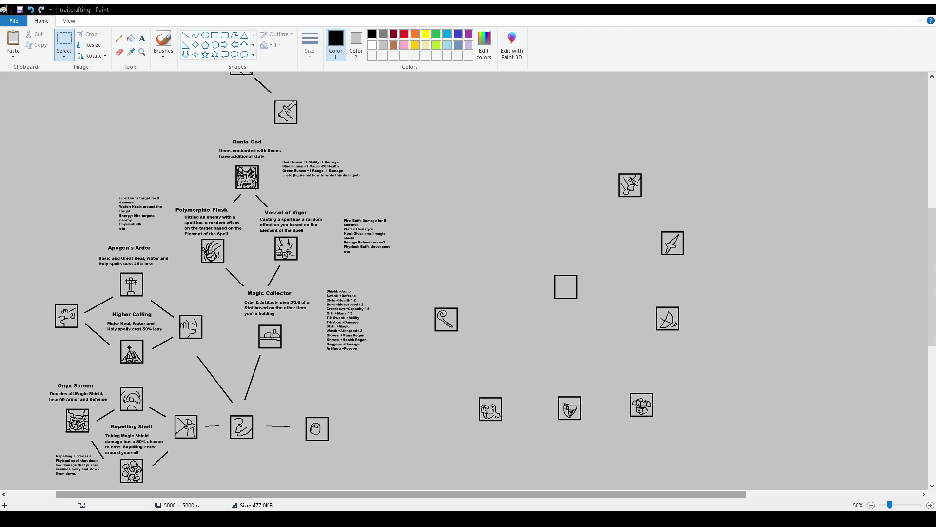
scroll(213, 262, down, 3)
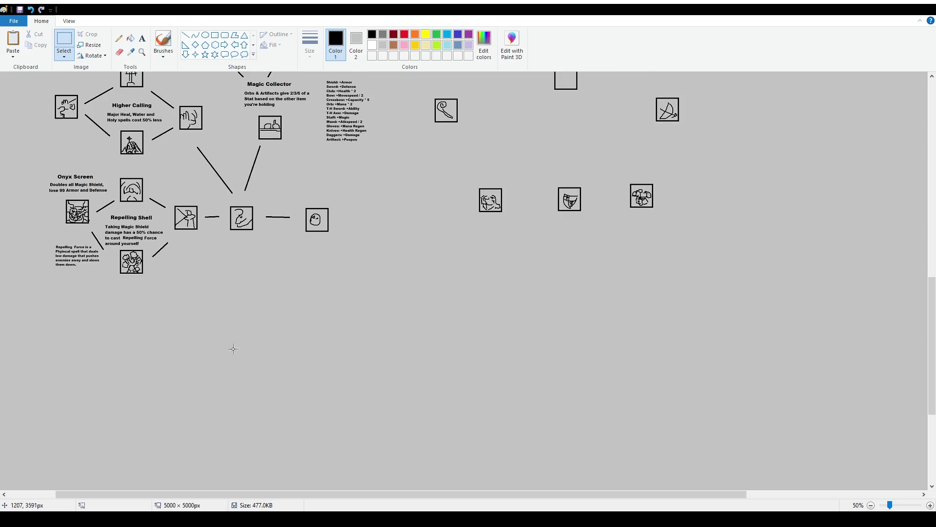
drag(210, 174, 263, 197)
key(Delete)
click(142, 39)
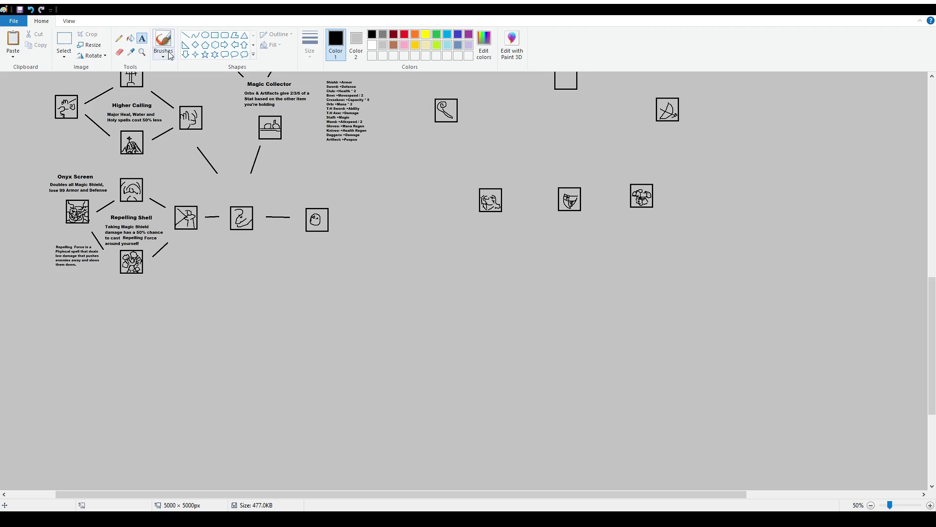
click(64, 39)
drag(205, 164, 286, 188)
Step: Clear the selected line pieces and write 'Electric Nature' with a size-12 line 'Reduces cooldown lmao'
key(Delete)
click(144, 40)
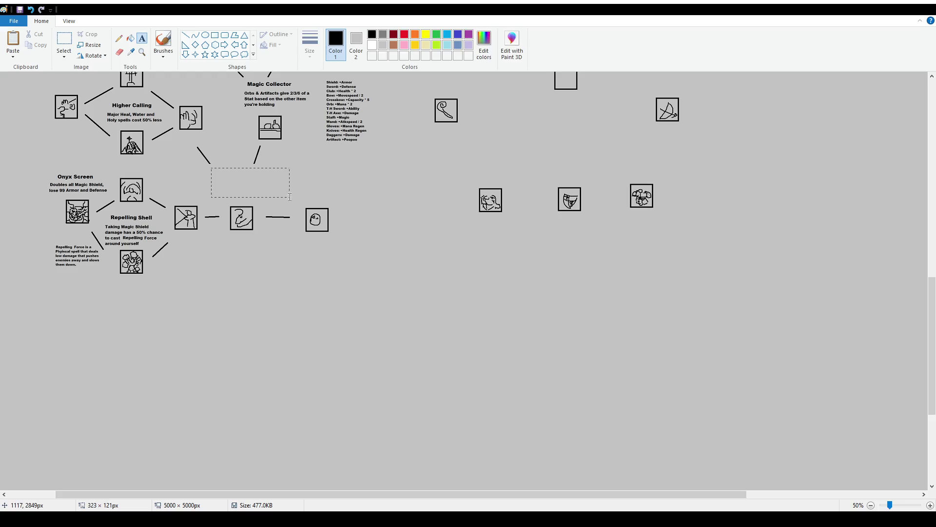
drag(210, 167, 329, 198)
text(Electric Nature)
click(61, 52)
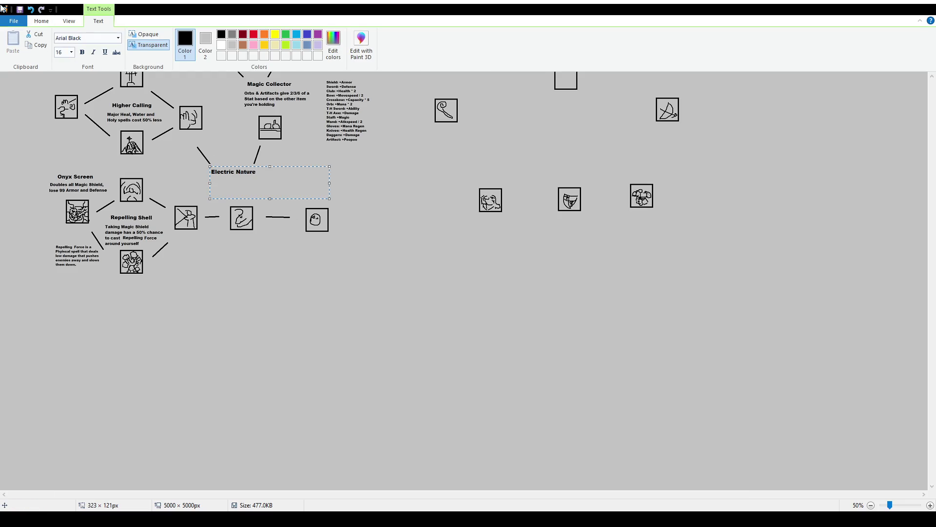
text(12)
key(Return)
text(educes cooldown Ima)
click(221, 131)
Step: Move the Electric Nature text down and right into the gap above the central node
ctrl+scroll(220, 131, up, 1)
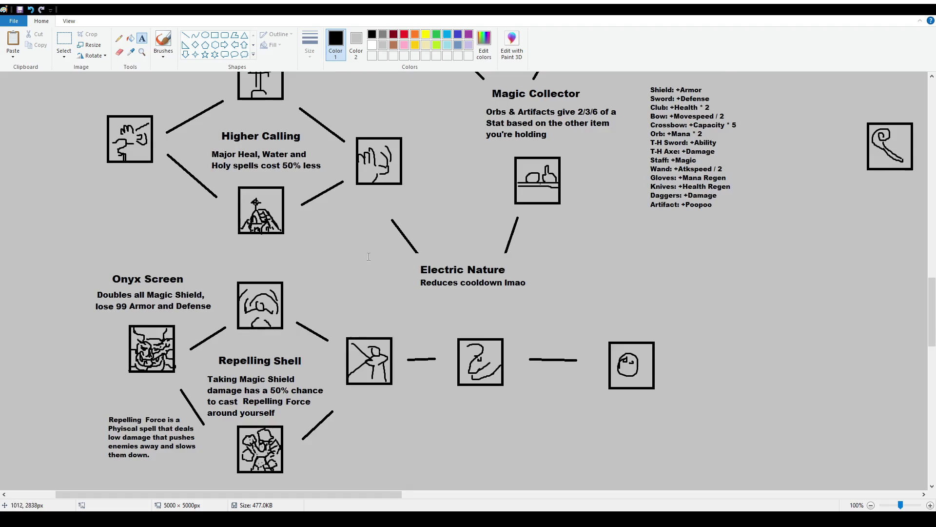
scroll(419, 325, down, 1)
click(64, 41)
mouse_move(410, 157)
mouse_down()
mouse_move(552, 189)
mouse_move(525, 200)
mouse_up()
click(613, 167)
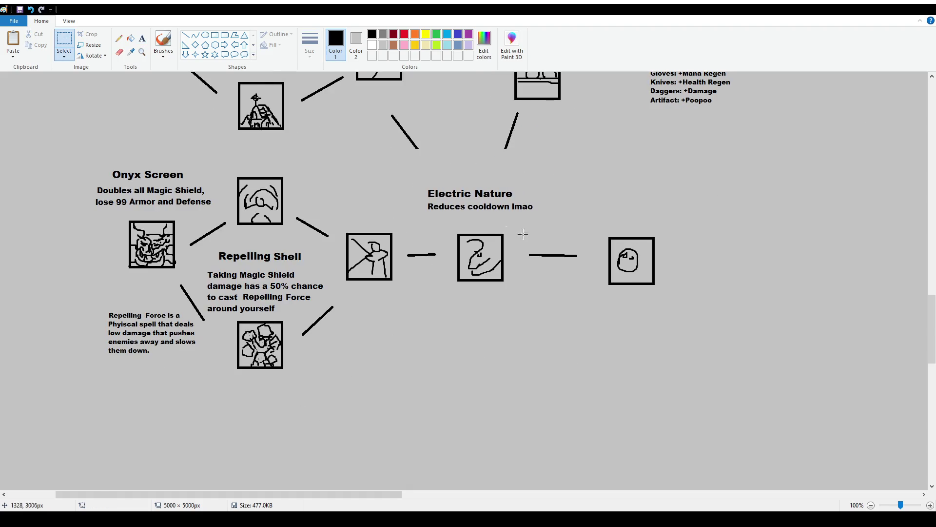
scroll(522, 234, up, 3)
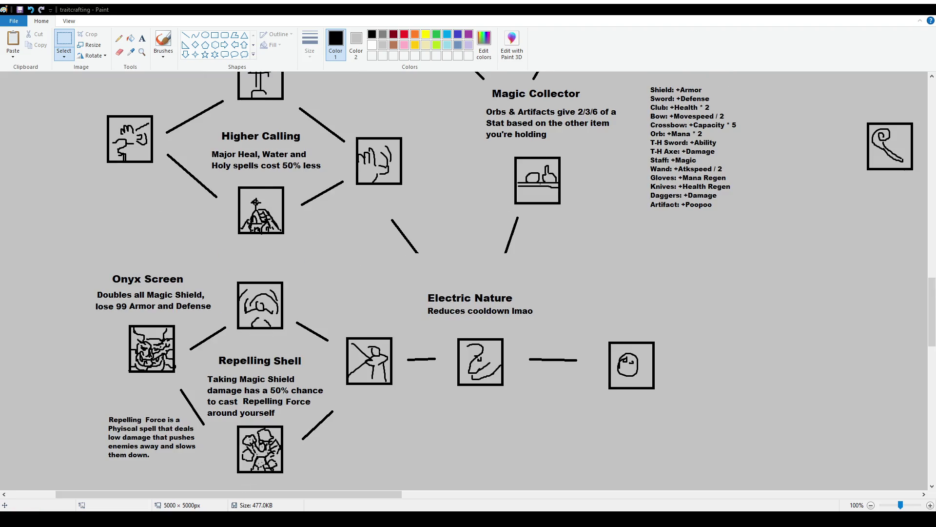
scroll(307, 185, down, 1)
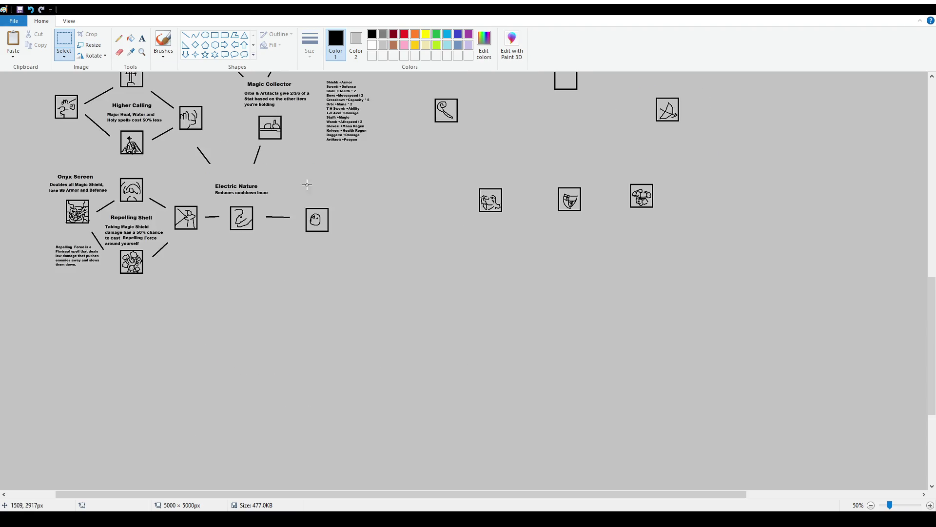
scroll(294, 192, up, 3)
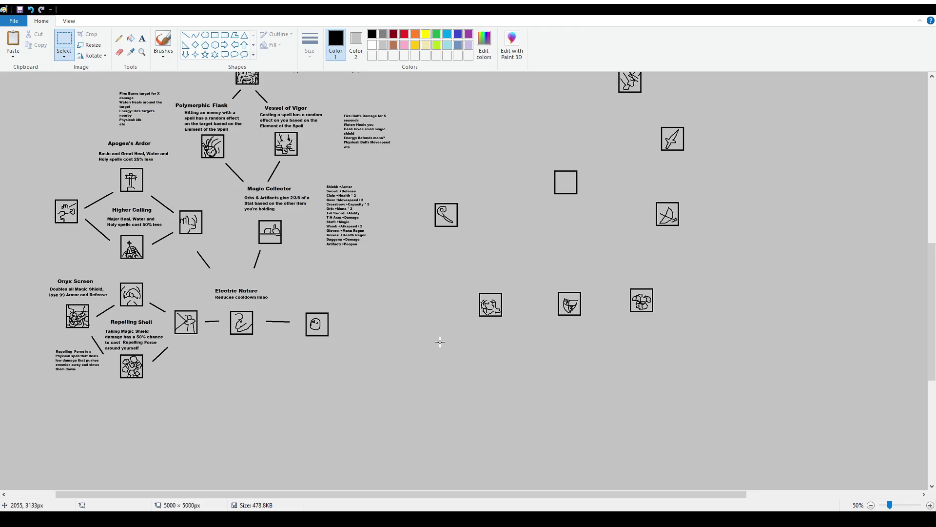
scroll(440, 342, up, 3)
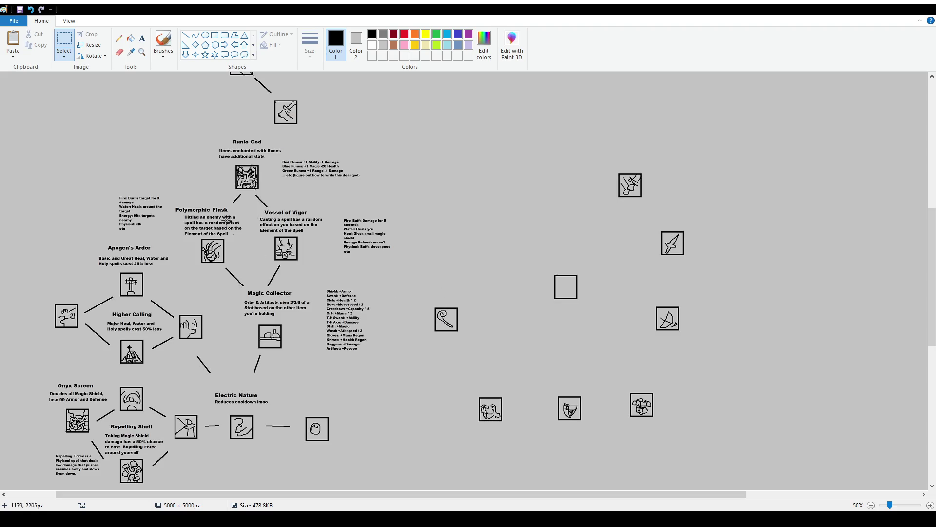
scroll(649, 373, down, 3)
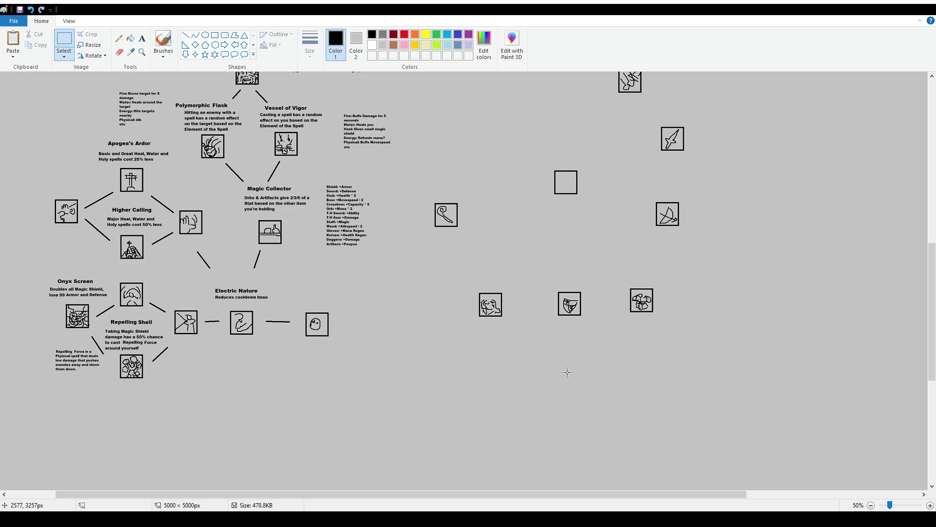
drag(452, 387, 462, 390)
key(ctrl+z)
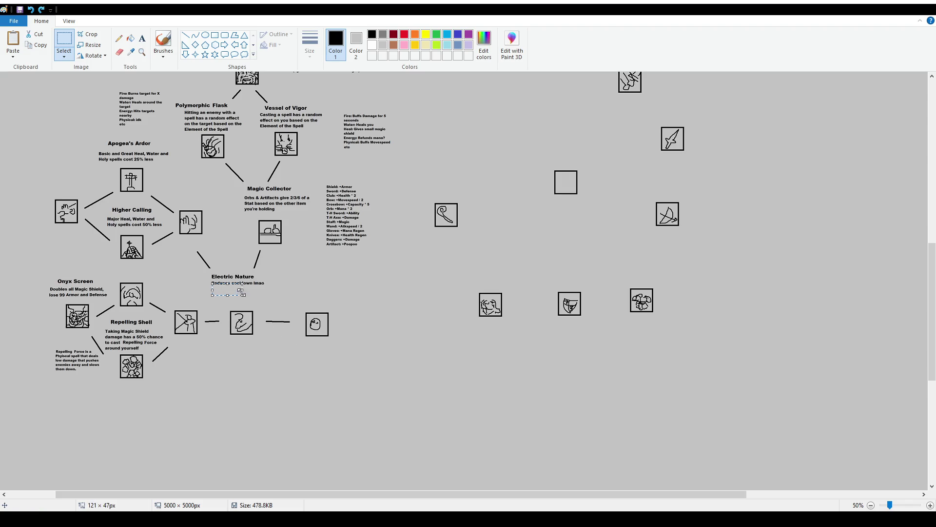
key(ctrl+y)
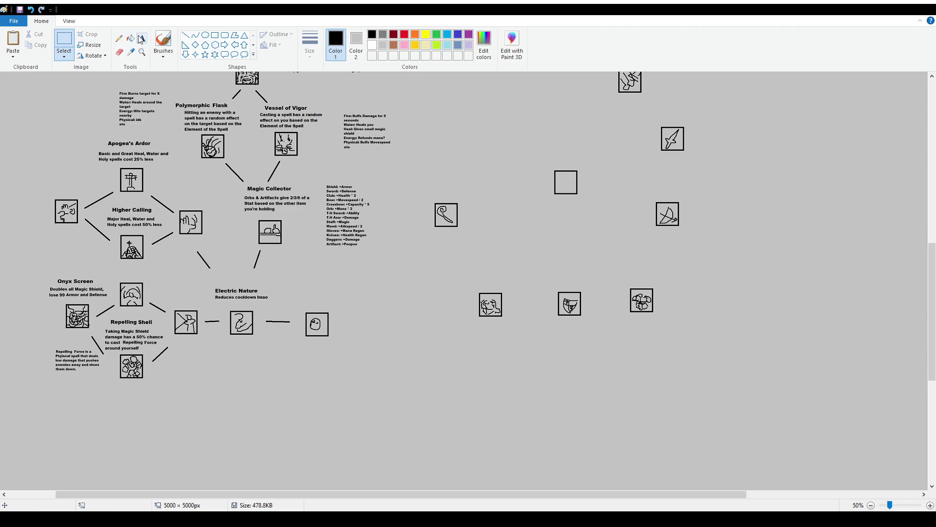
scroll(295, 381, up, 1)
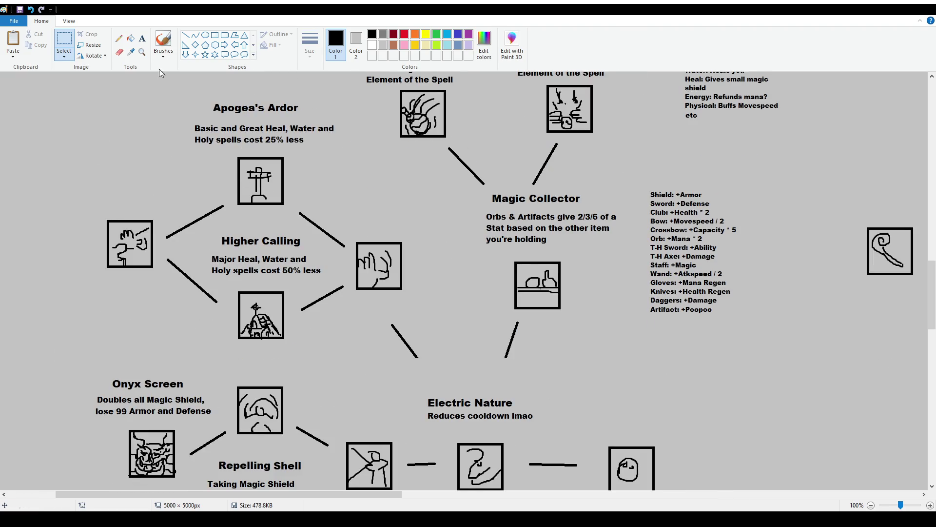
Step: Delete the two short connector lines above Electric Nature
click(186, 35)
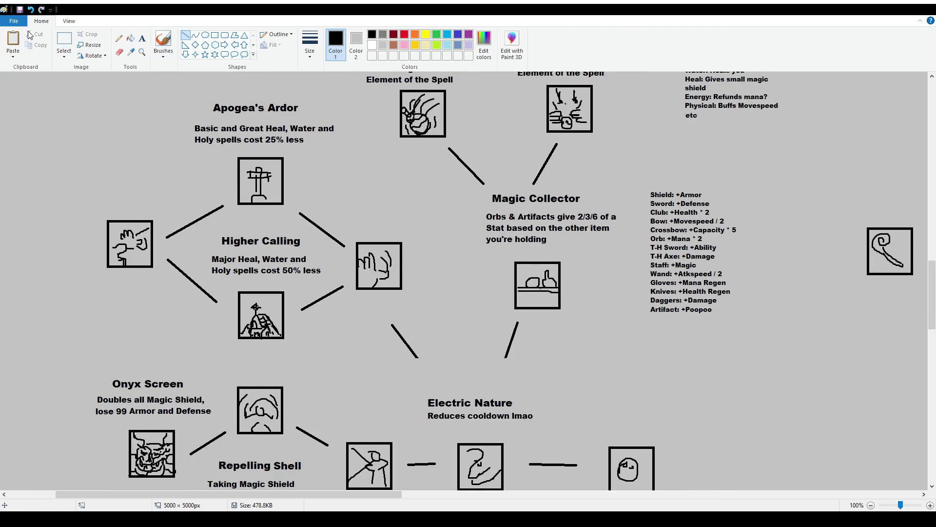
click(64, 40)
drag(373, 312, 531, 375)
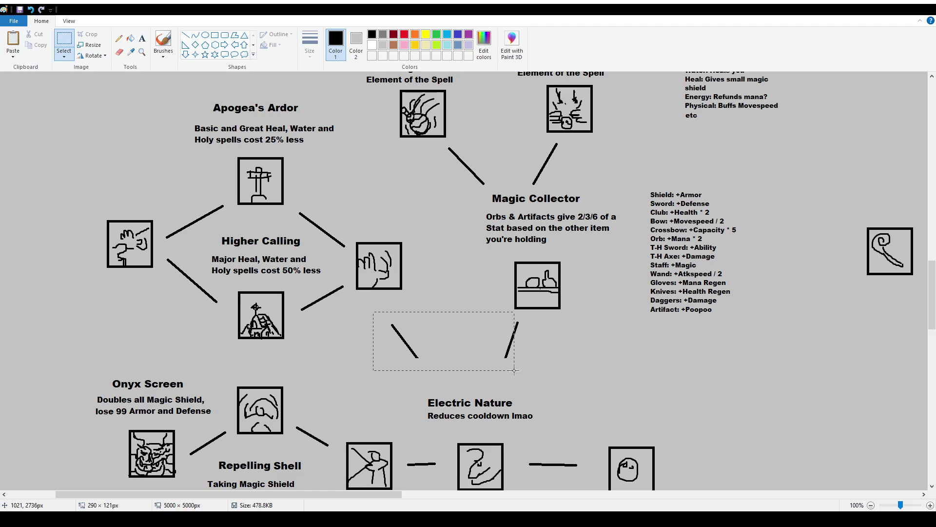
key(Delete)
Step: Draw two straight lines from the hand icon and Magic Collector's icon down to Electric Nature
click(185, 35)
drag(400, 305, 458, 371)
drag(518, 316, 484, 371)
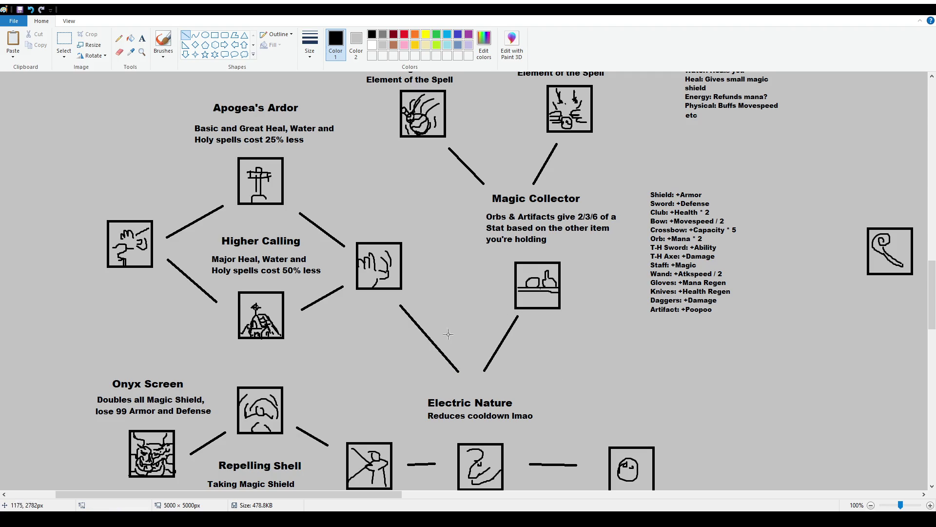
scroll(347, 278, down, 1)
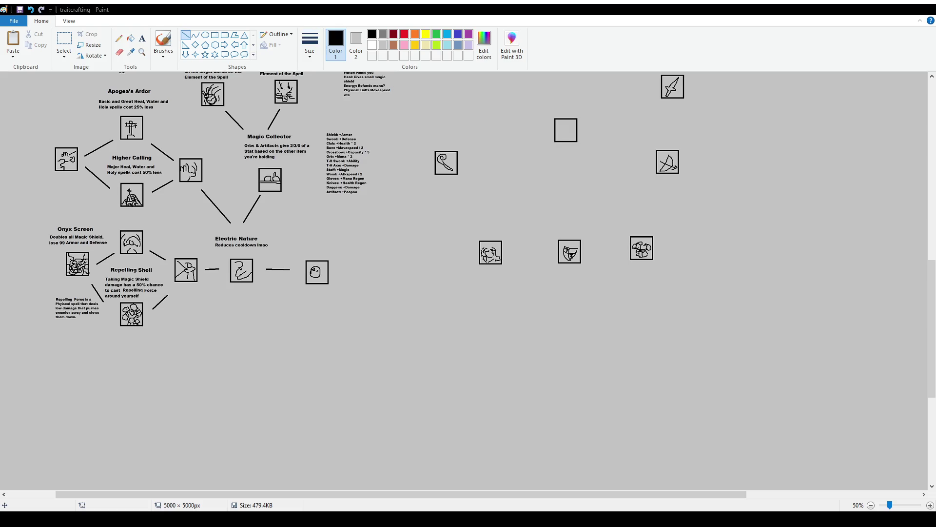
Step: Try a freehand stroke near Electric Nature, undo it, and scroll to the Magic Collector icon
scroll(381, 242, up, 2)
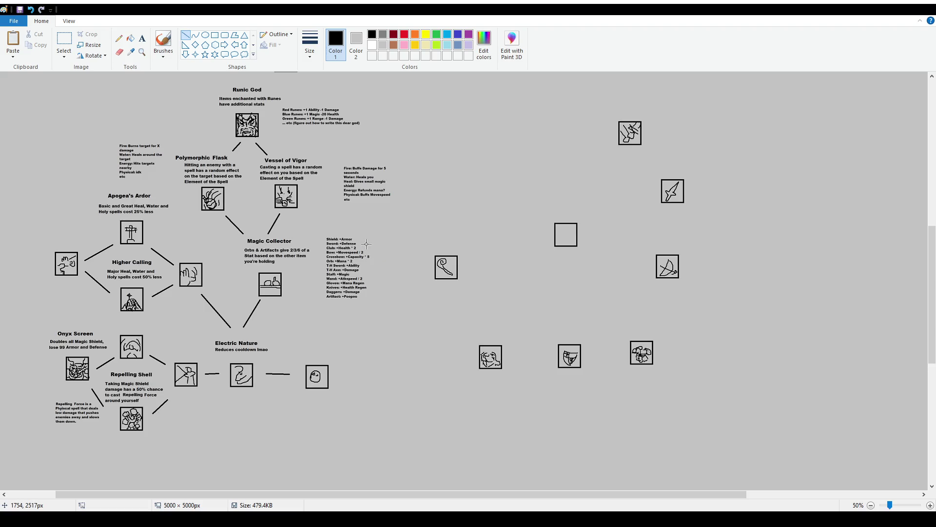
click(64, 40)
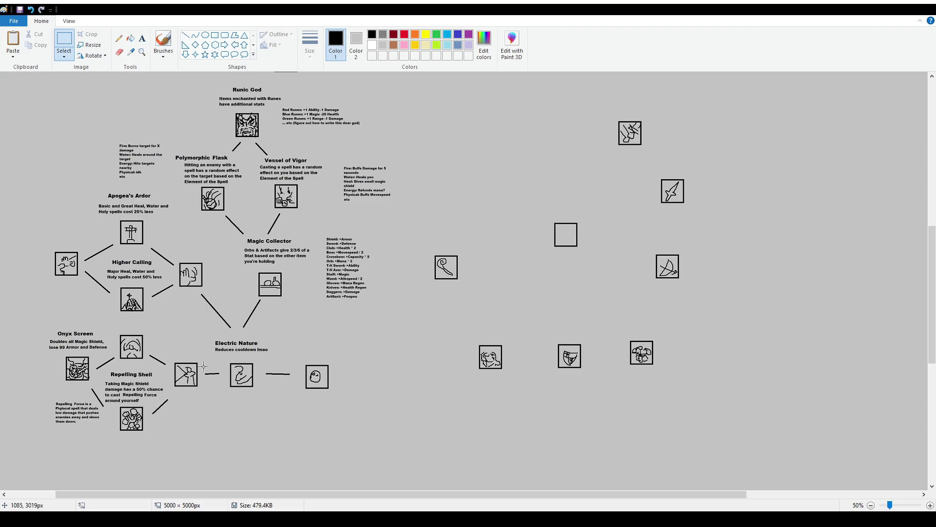
click(166, 42)
drag(292, 336, 332, 365)
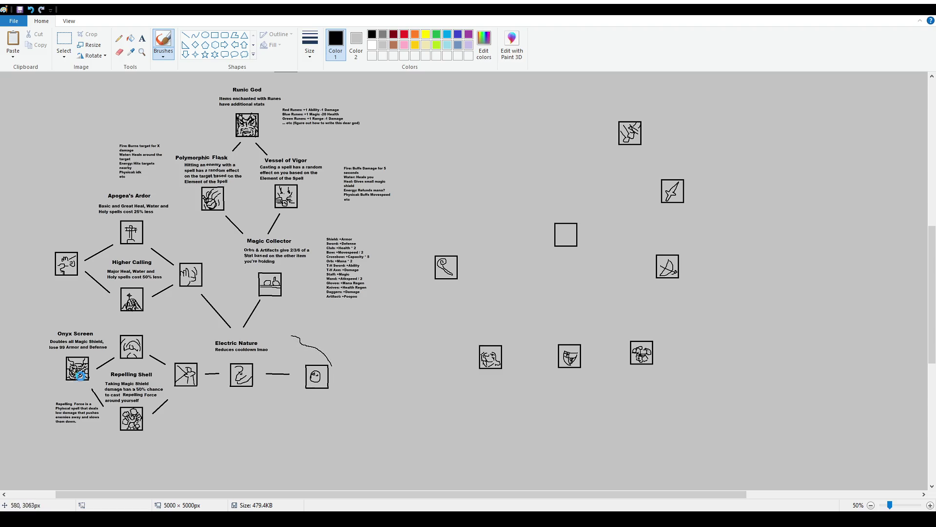
key(ctrl+z)
ctrl+scroll(80, 375, up, 1)
scroll(196, 341, down, 4)
scroll(244, 317, down, 2)
scroll(278, 294, down, 2)
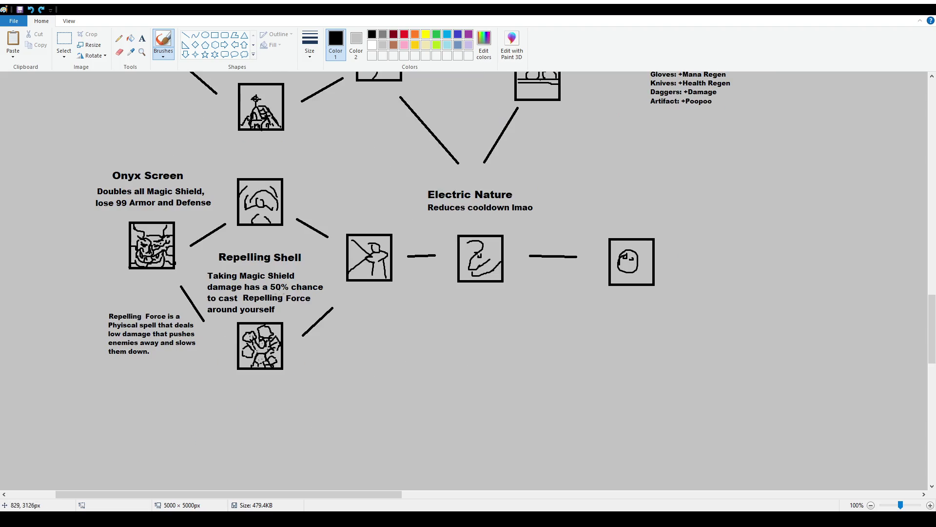
scroll(468, 317, up, 5)
scroll(642, 350, up, 2)
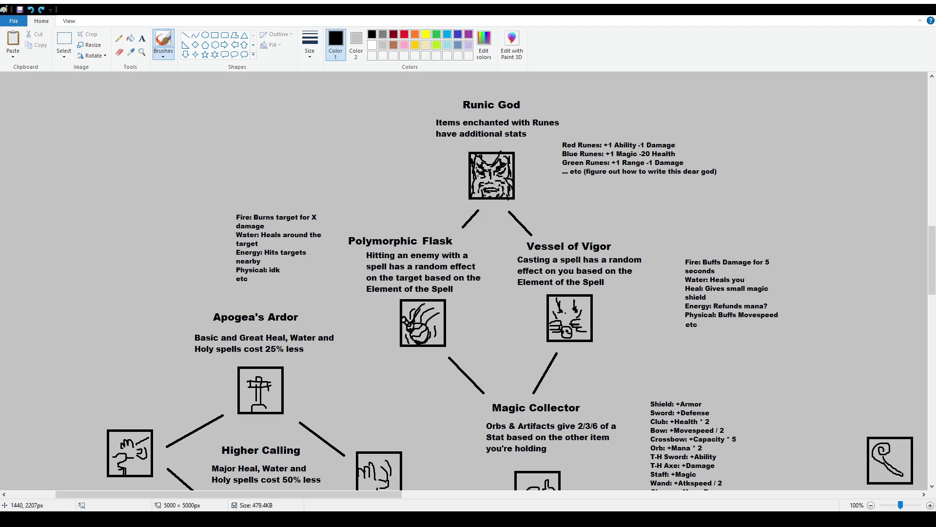
scroll(588, 221, down, 2)
scroll(623, 266, down, 2)
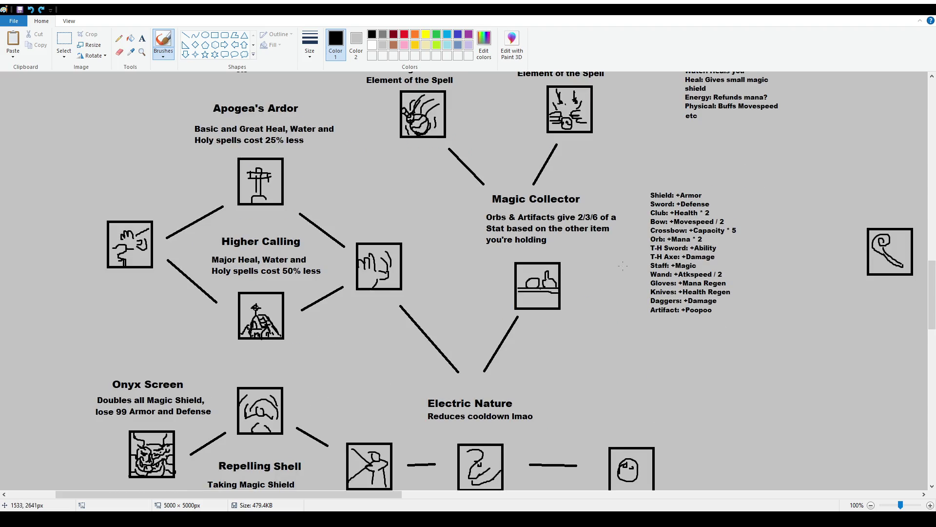
Step: Shift the Magic Collector icon slightly left and up to line up with its connector
click(64, 40)
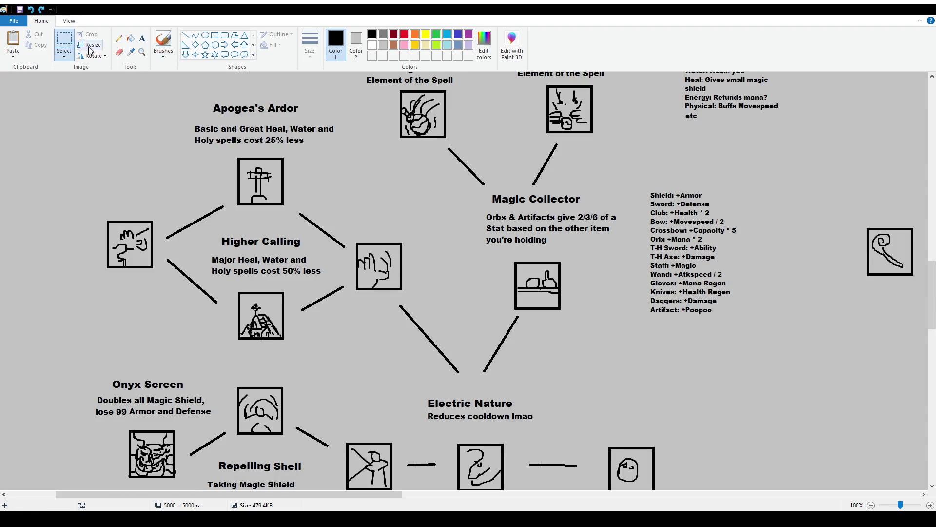
mouse_move(508, 257)
mouse_down()
mouse_move(577, 301)
mouse_move(559, 296)
mouse_up()
click(620, 325)
scroll(603, 258, up, 2)
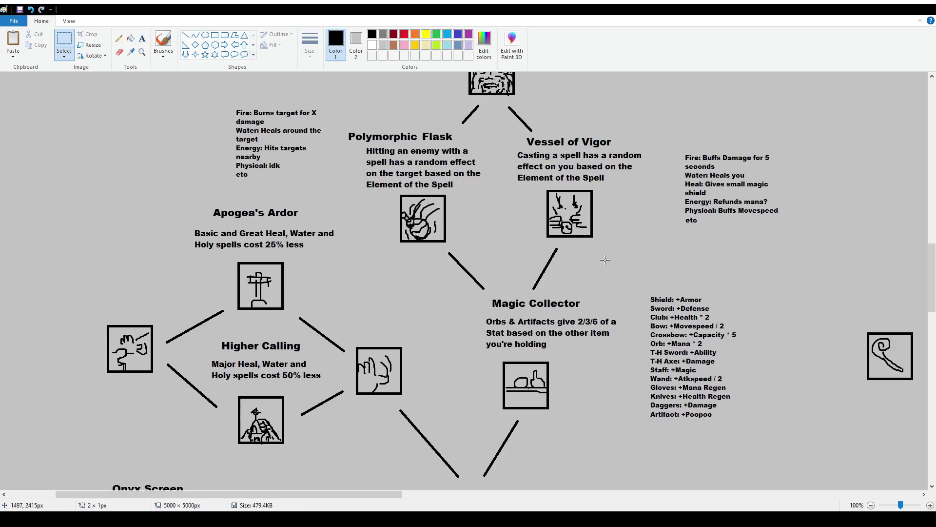
scroll(604, 259, up, 2)
drag(343, 233, 420, 248)
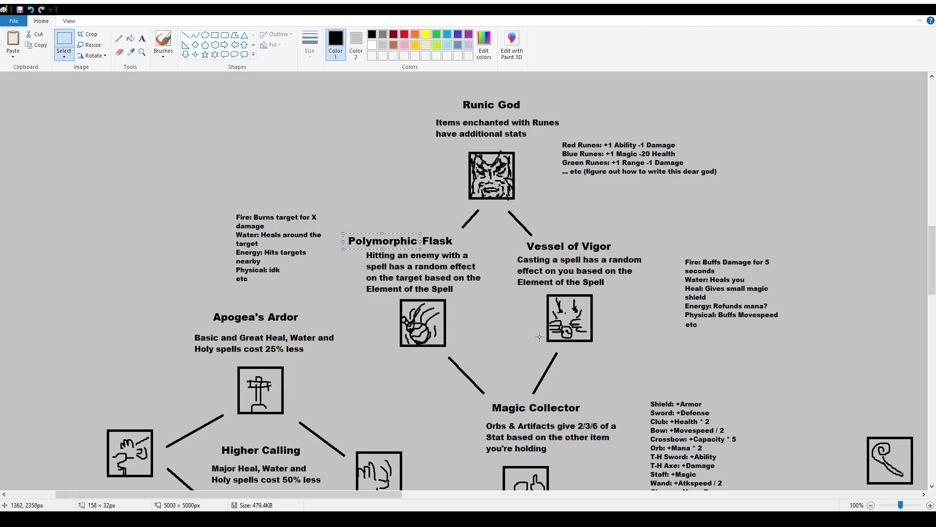
click(539, 337)
scroll(539, 336, down, 2)
click(269, 239)
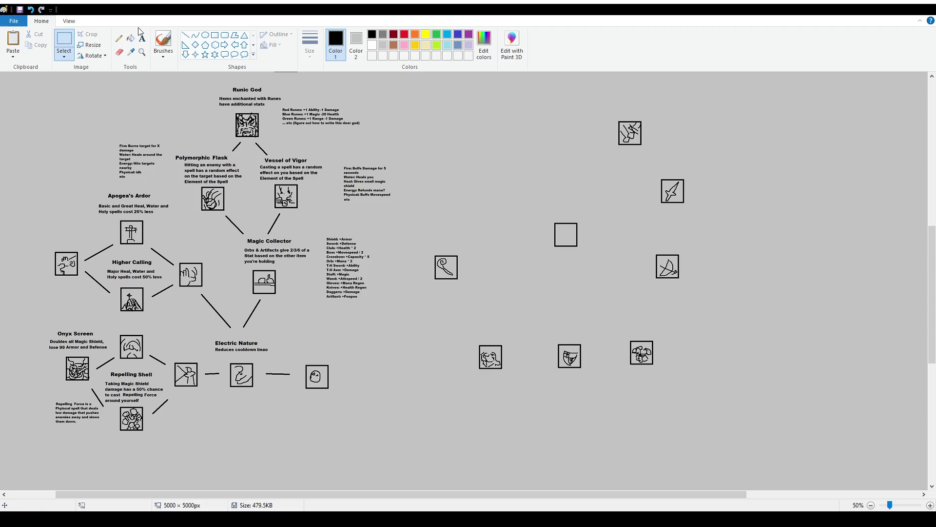
click(164, 41)
drag(209, 164, 207, 146)
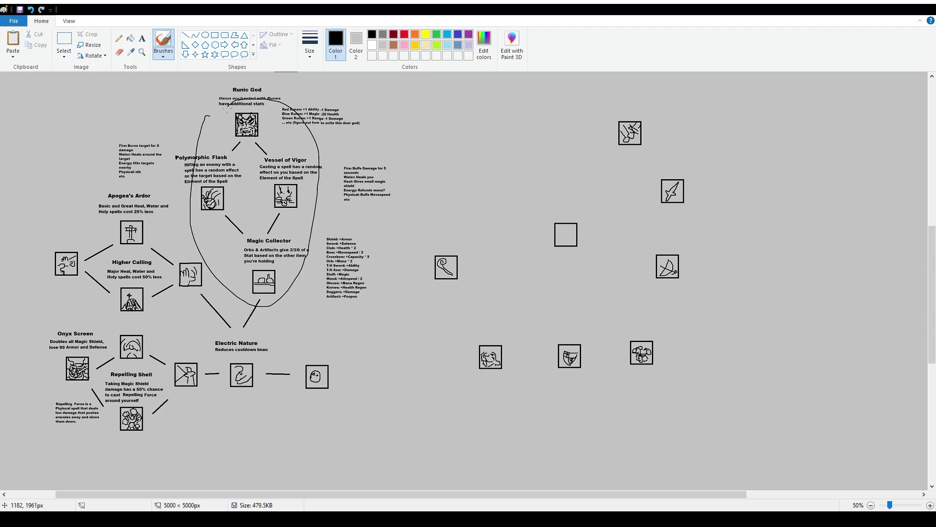
key(ctrl+z)
drag(142, 330, 103, 323)
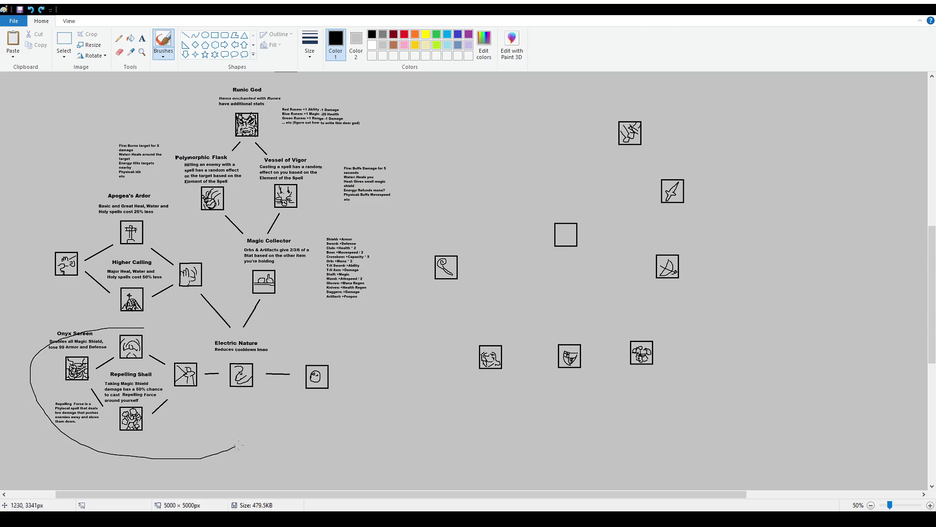
key(ctrl+z)
drag(133, 326, 146, 326)
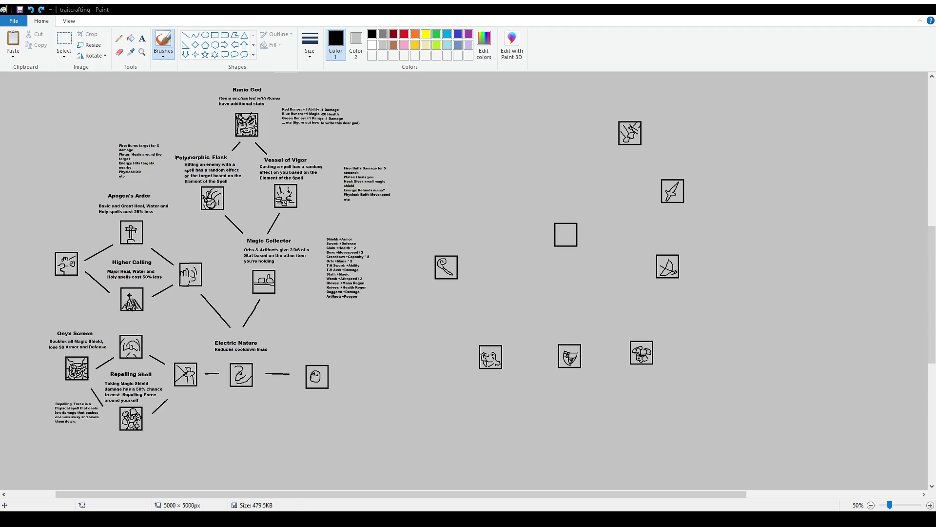
scroll(207, 382, up, 1)
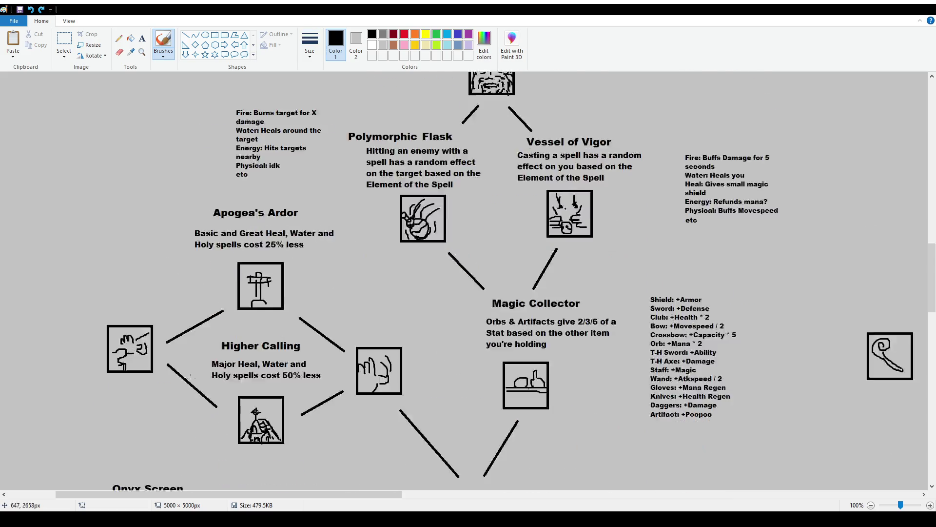
scroll(207, 382, down, 3)
scroll(206, 382, up, 2)
scroll(207, 382, up, 1)
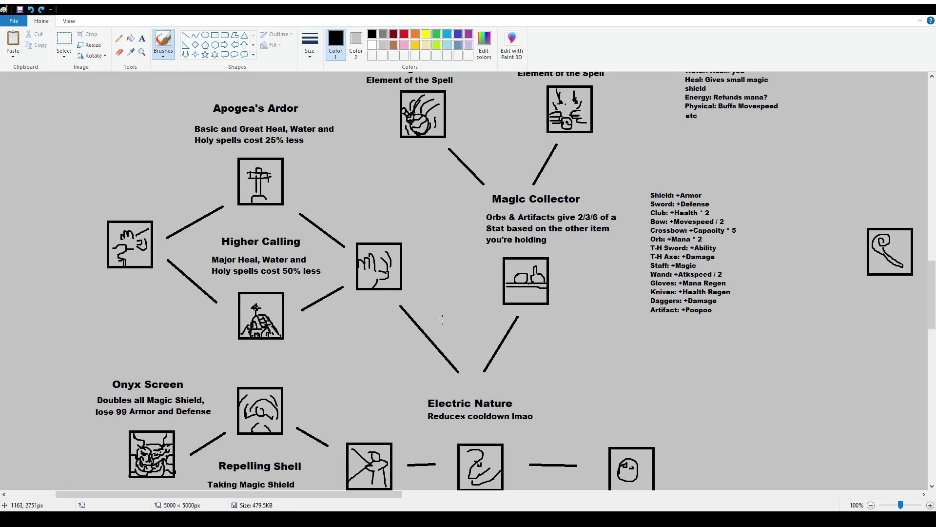
scroll(256, 364, down, 2)
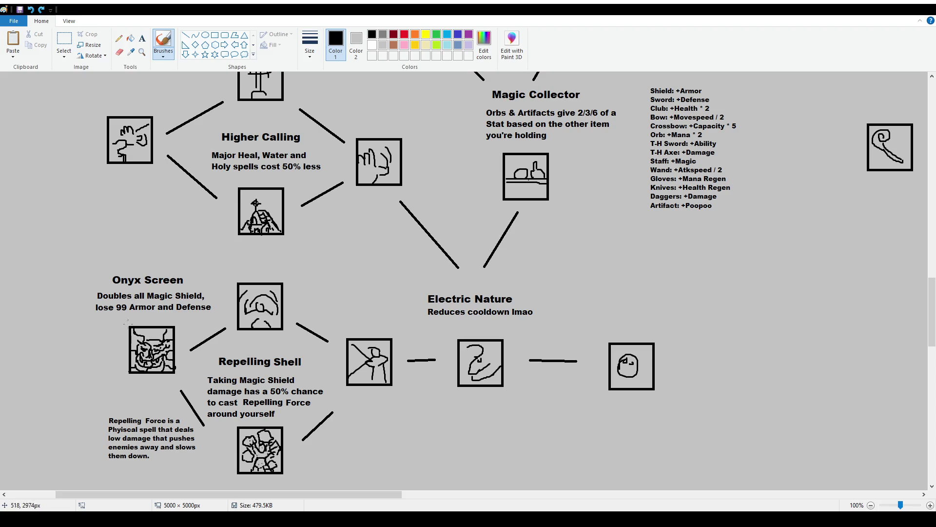
drag(117, 315, 220, 312)
key(ctrl+z)
Step: Navigate up and right to the Battle Mage and Seer Apparel nodes, undoing a stray brush stroke
scroll(273, 398, down, 1)
scroll(273, 397, up, 2)
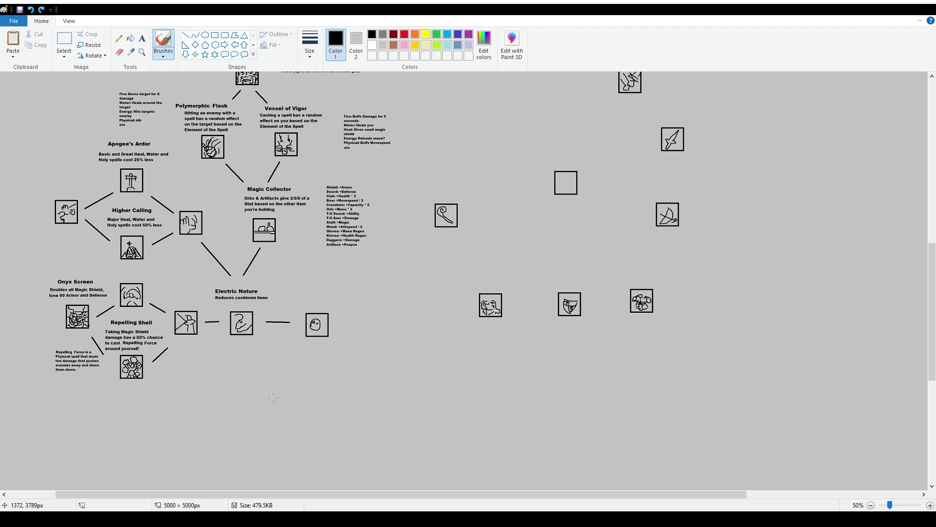
scroll(273, 397, up, 4)
scroll(273, 397, up, 2)
scroll(271, 386, up, 6)
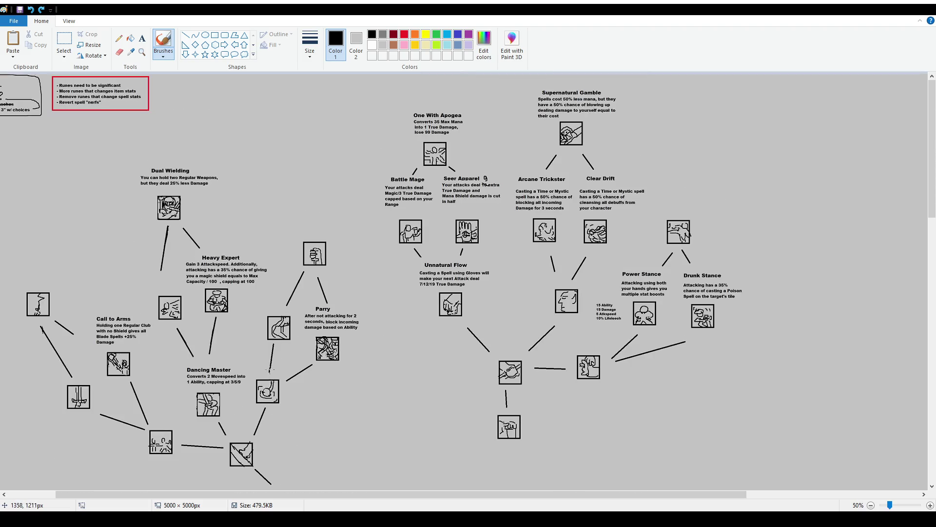
scroll(273, 336, up, 1)
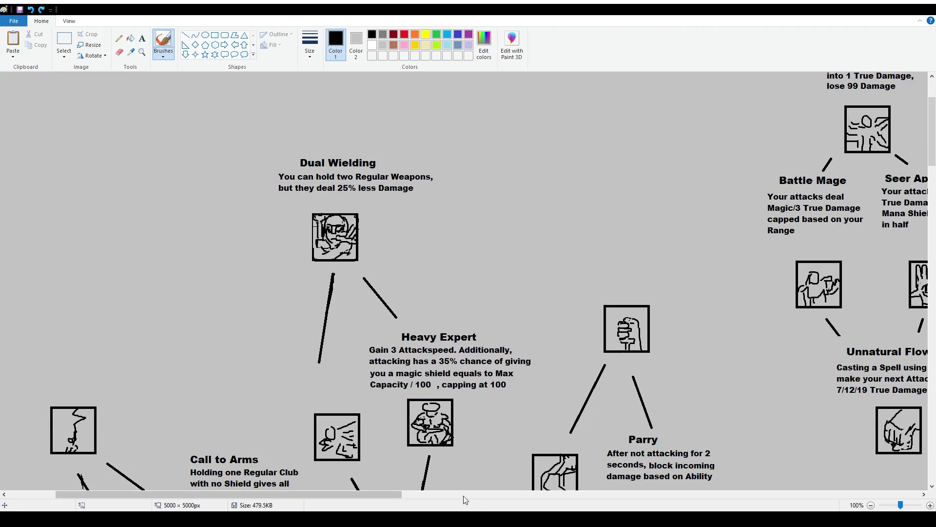
scroll(463, 495, right, 5)
mouse_move(488, 175)
mouse_down()
mouse_move(492, 239)
mouse_move(528, 167)
mouse_up()
key(ctrl+z)
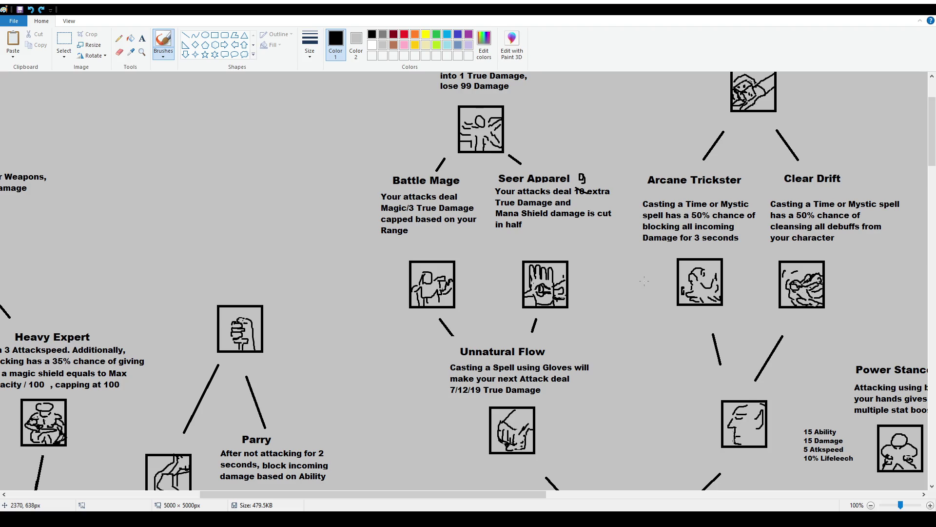
click(63, 40)
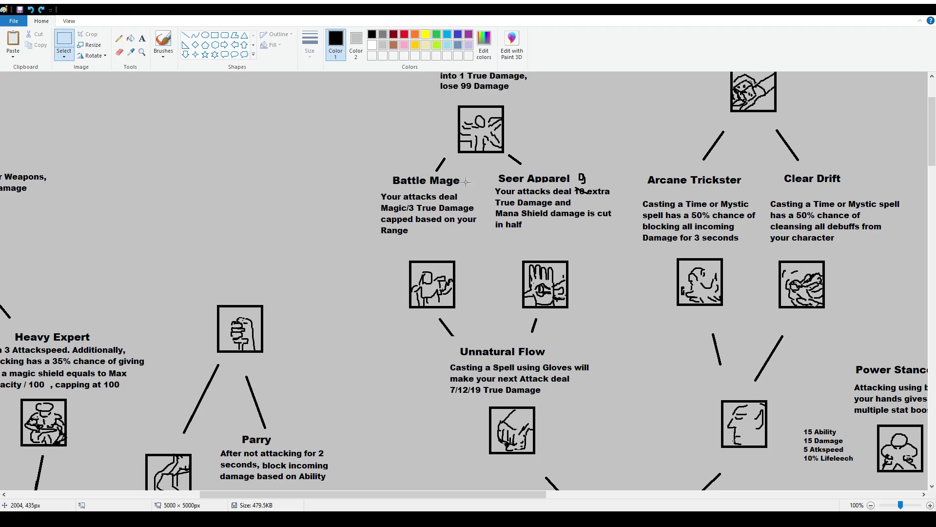
Step: Lower the Battle Mage and Seer Apparel trait text slightly to align it
drag(373, 174, 606, 242)
mouse_move(363, 171)
mouse_down()
mouse_move(626, 249)
mouse_move(621, 243)
mouse_up()
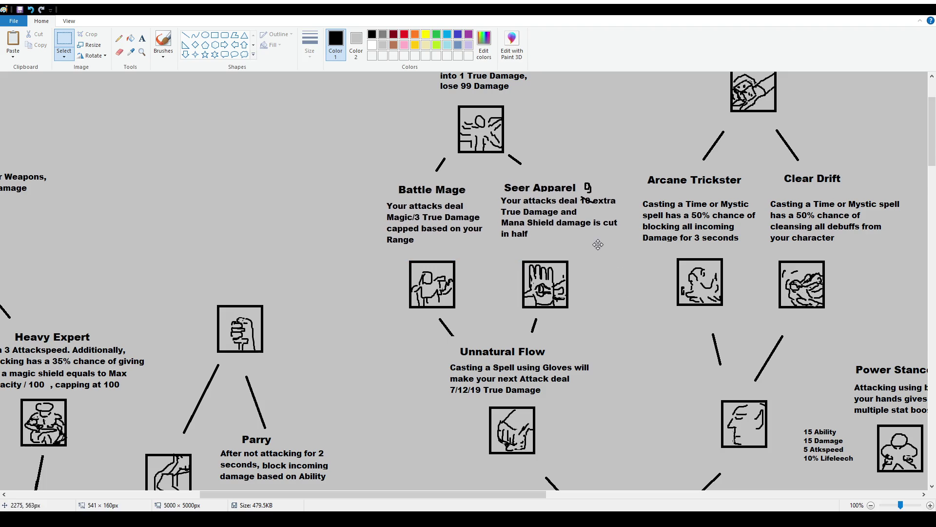
click(599, 252)
Step: Lower the Arcane Trickster and Clear Drift headings, then shift Clear Drift into line
drag(635, 165, 852, 191)
click(854, 155)
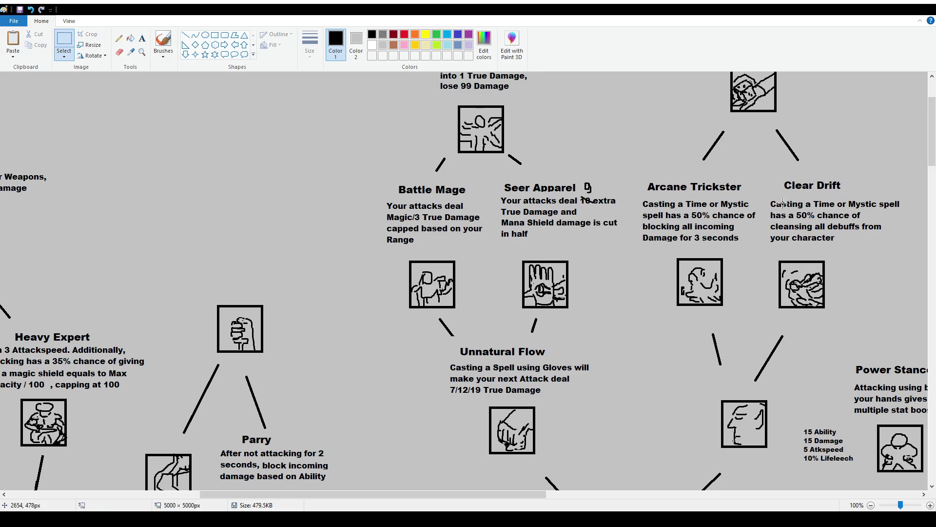
mouse_move(779, 174)
mouse_down()
mouse_move(858, 191)
mouse_move(842, 189)
mouse_up()
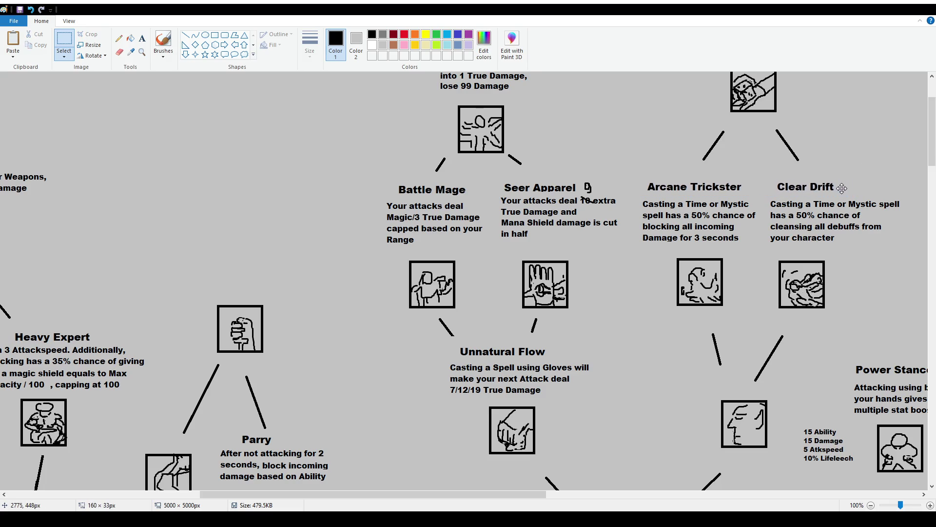
click(853, 156)
drag(519, 495, 601, 495)
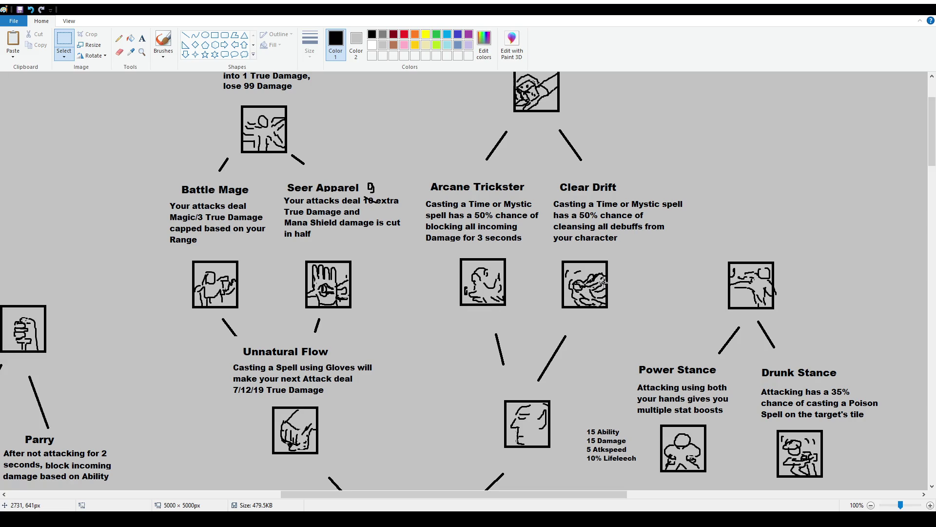
Step: Start a new text box just after the Clear Drift description
click(142, 38)
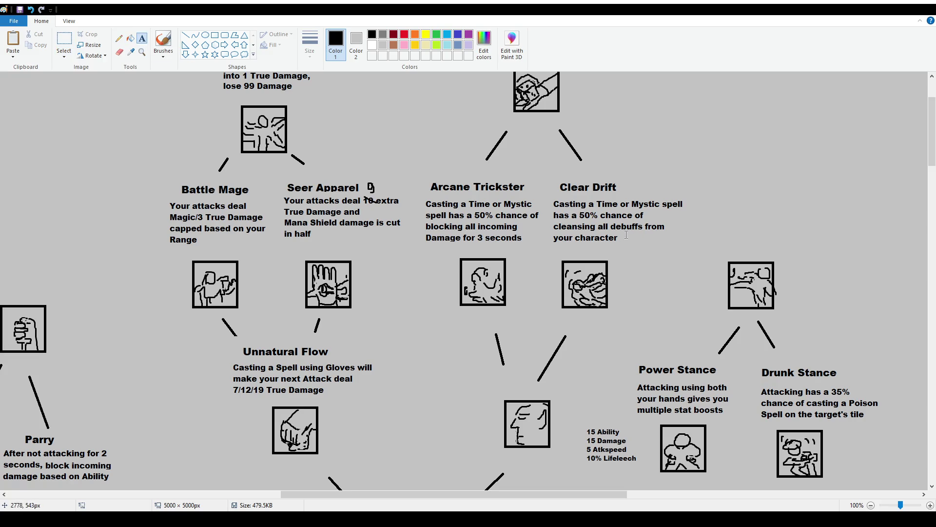
click(64, 42)
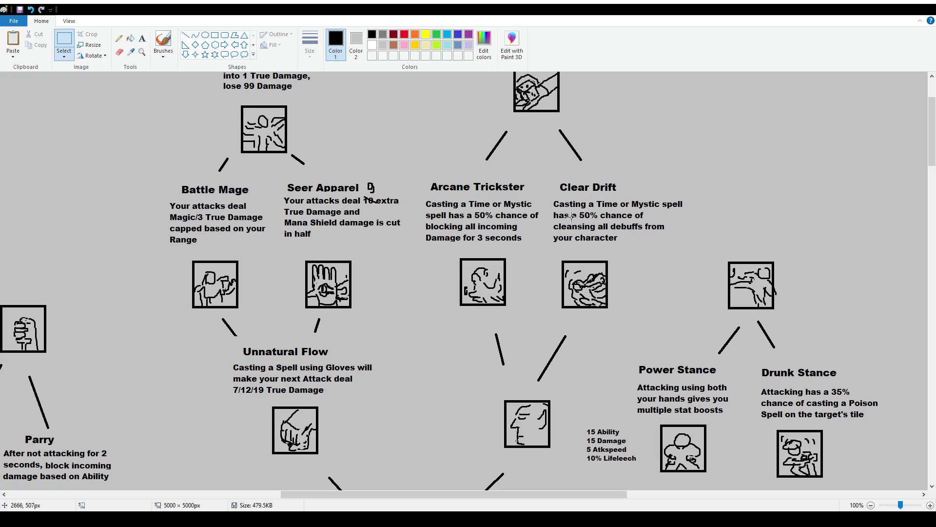
click(142, 38)
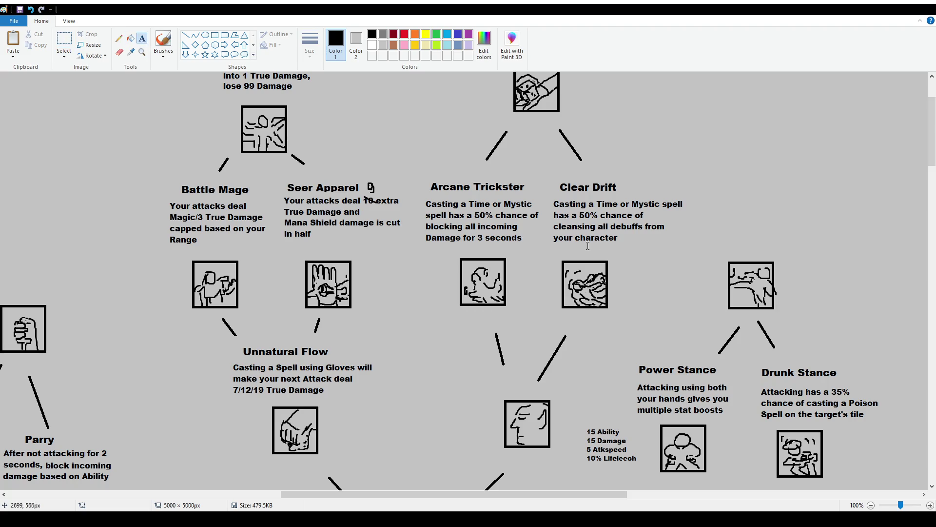
click(621, 234)
Step: Add 'and heals you' after 'your character' in the Clear Drift description
text(and heals you)
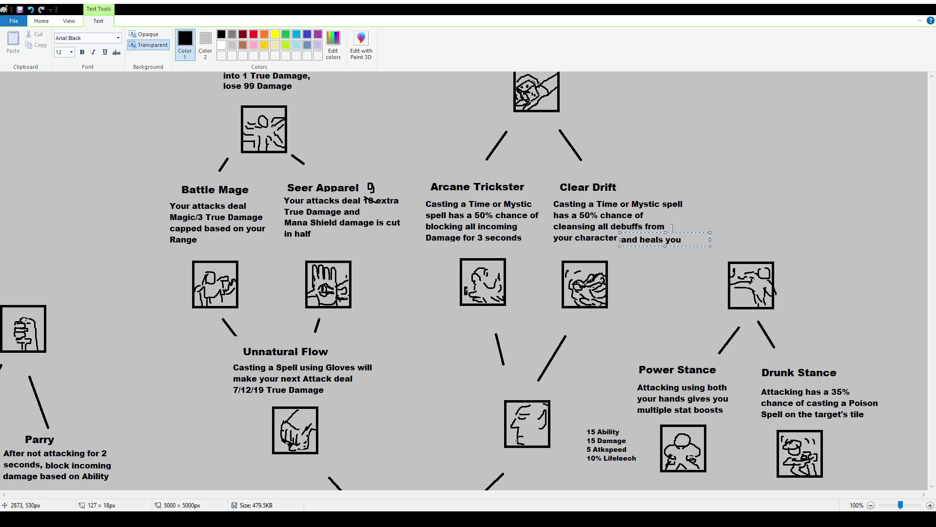
drag(648, 232, 648, 231)
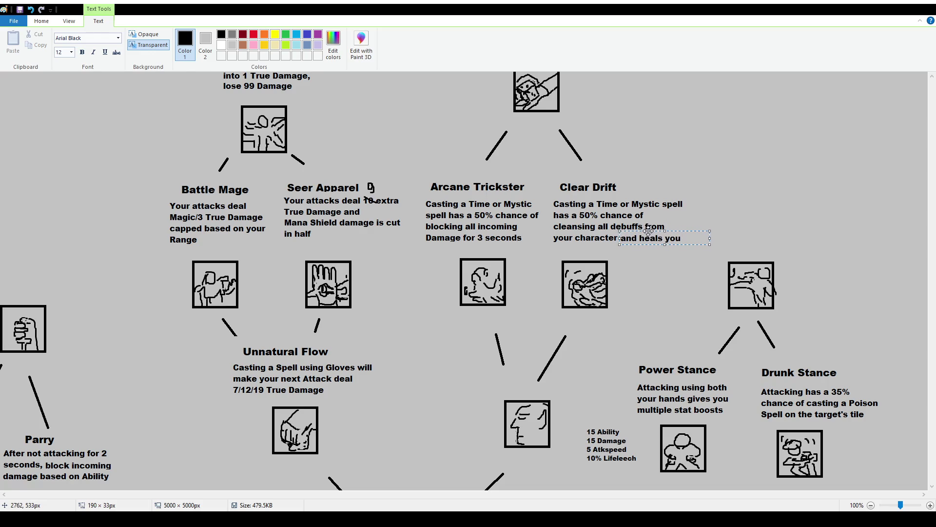
click(609, 434)
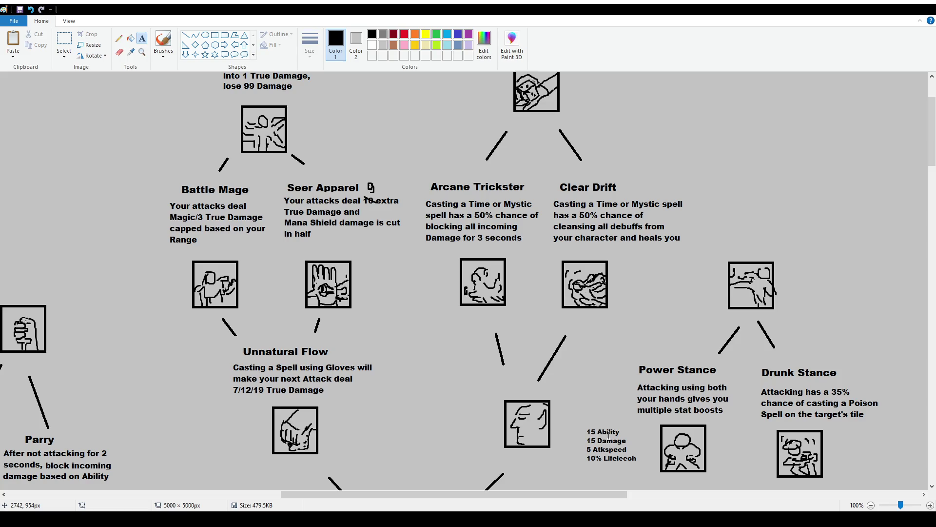
scroll(551, 399, up, 3)
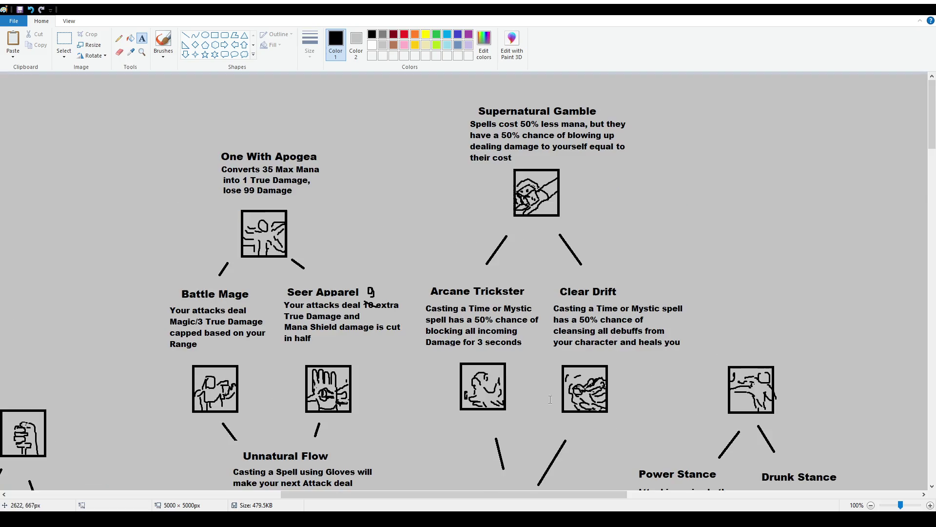
Step: Zoom out to 50% and scroll to view the tree from Runic God down to Electric Nature
scroll(395, 302, down, 3)
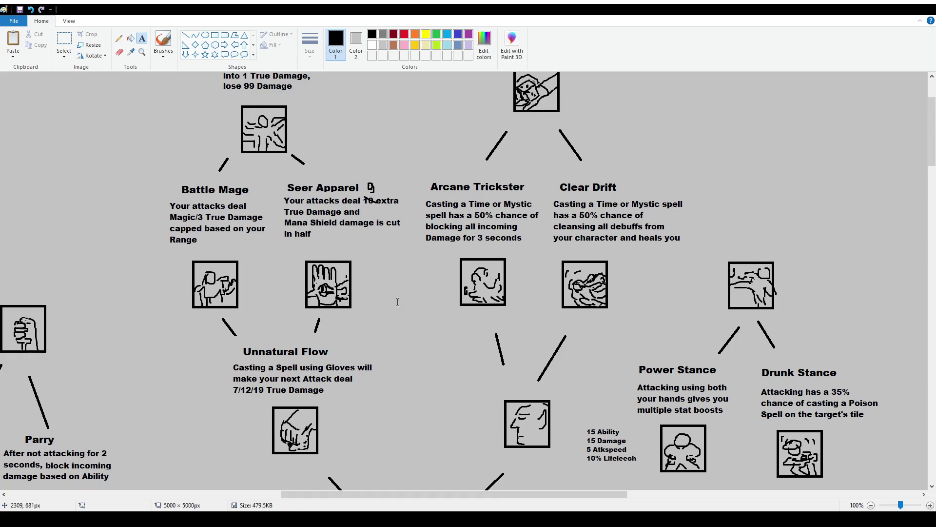
scroll(358, 312, down, 3)
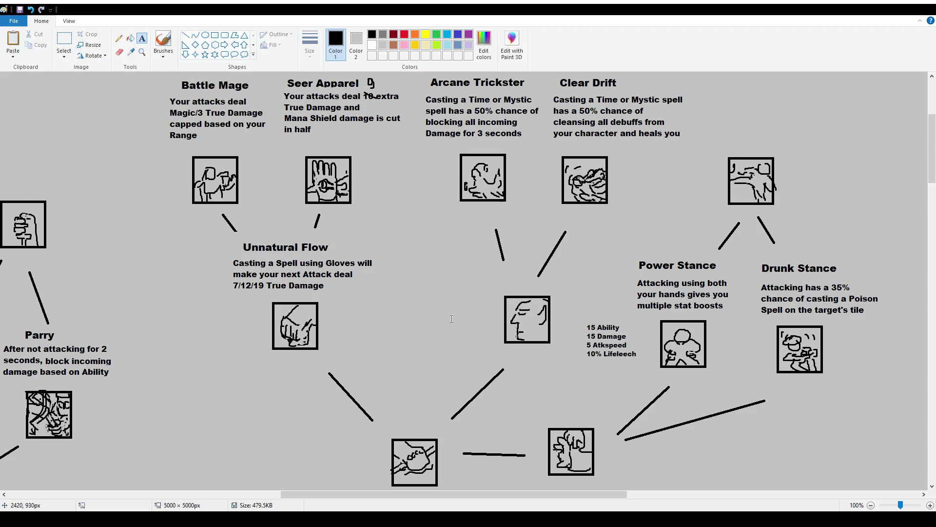
scroll(433, 300, down, 6)
scroll(420, 324, down, 3)
scroll(373, 321, up, 6)
ctrl+scroll(373, 321, down, 1)
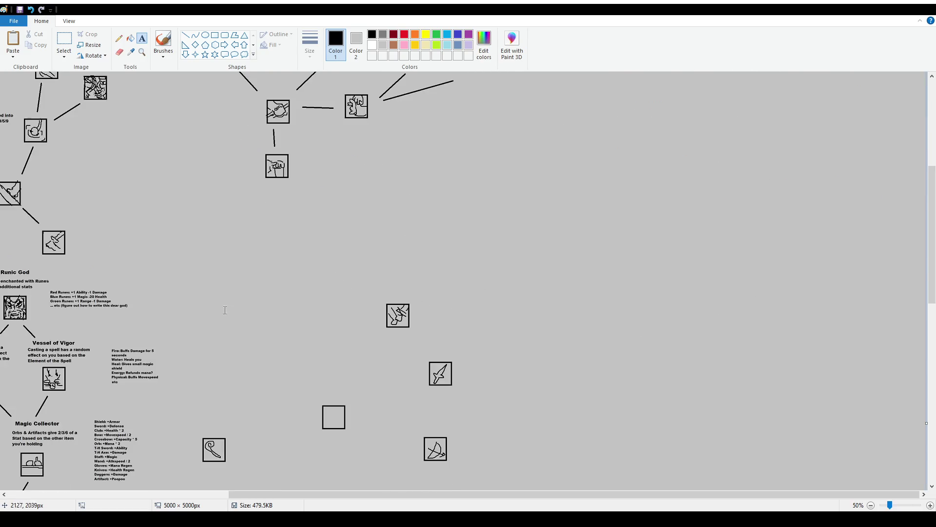
drag(356, 499, 117, 500)
scroll(335, 340, up, 1)
scroll(336, 340, up, 1)
scroll(336, 339, up, 2)
scroll(335, 340, up, 5)
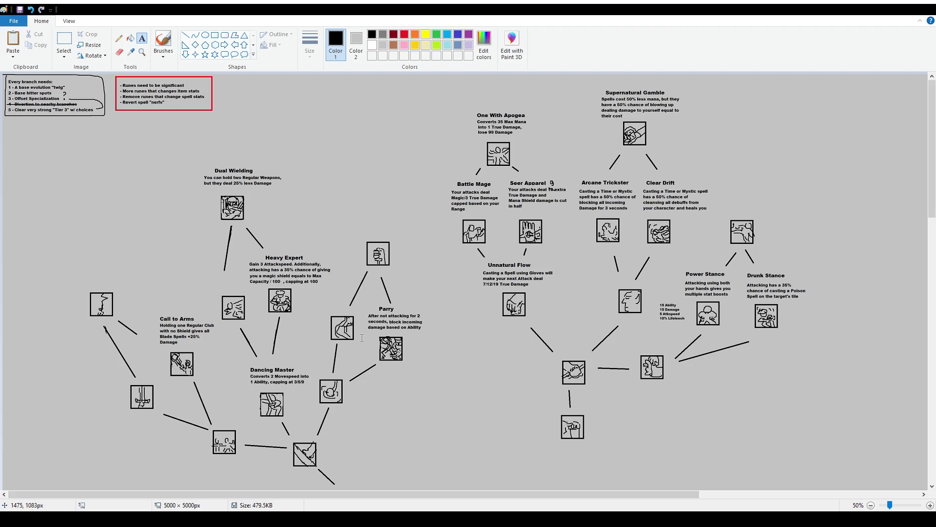
scroll(361, 338, down, 3)
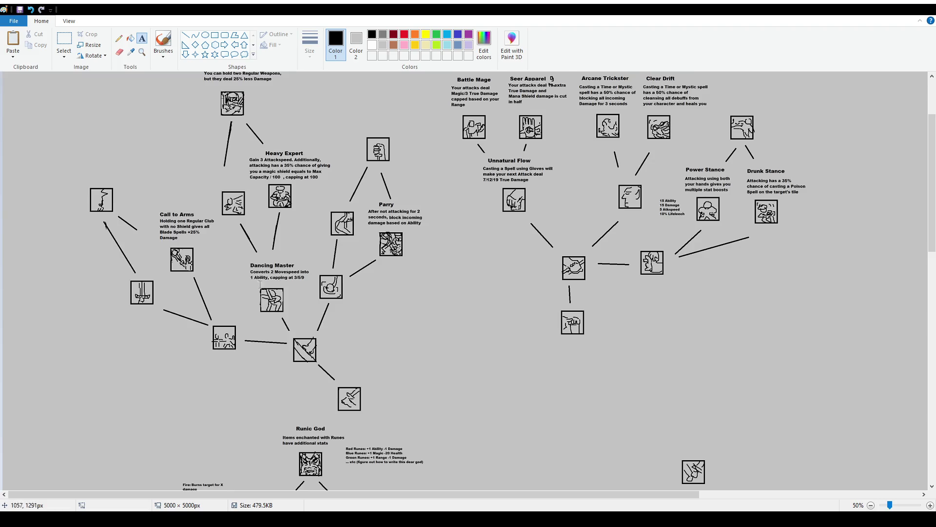
scroll(259, 277, down, 6)
scroll(502, 251, up, 9)
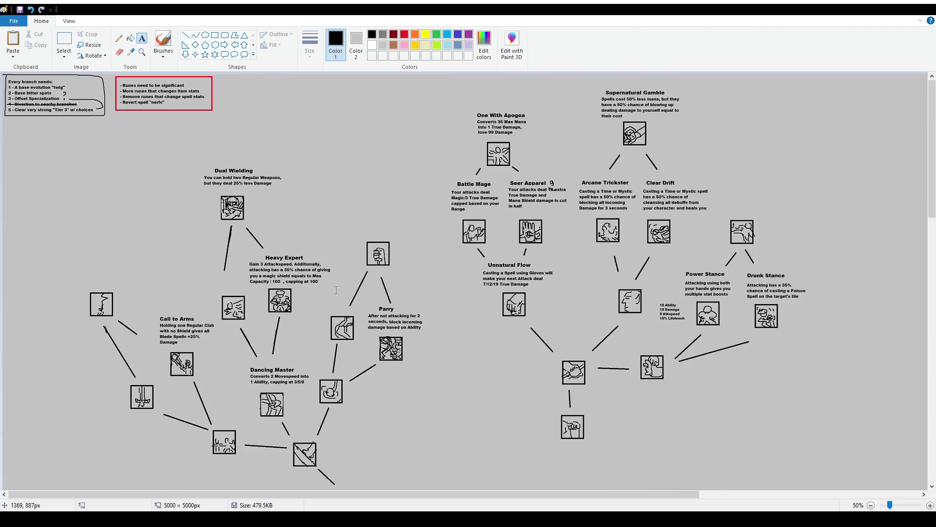
scroll(643, 278, down, 5)
scroll(643, 279, down, 2)
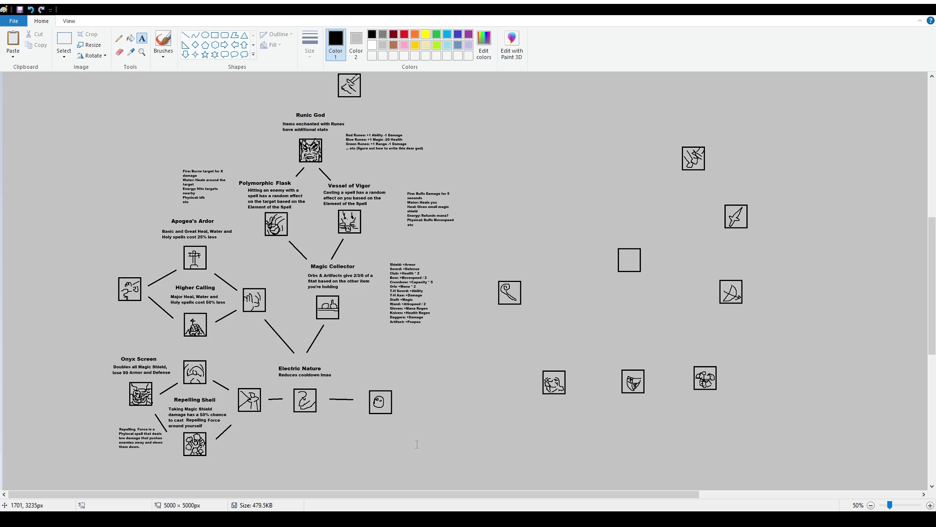
scroll(341, 205, up, 5)
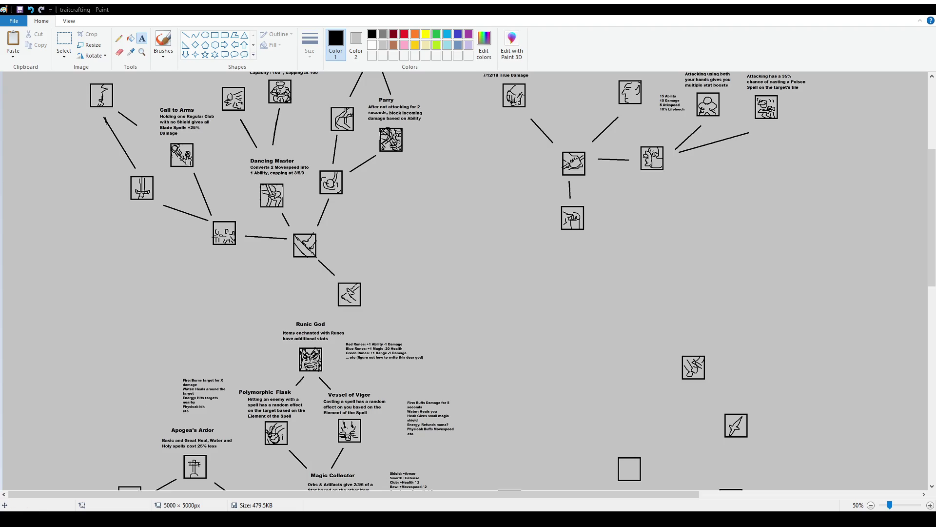
scroll(551, 184, up, 5)
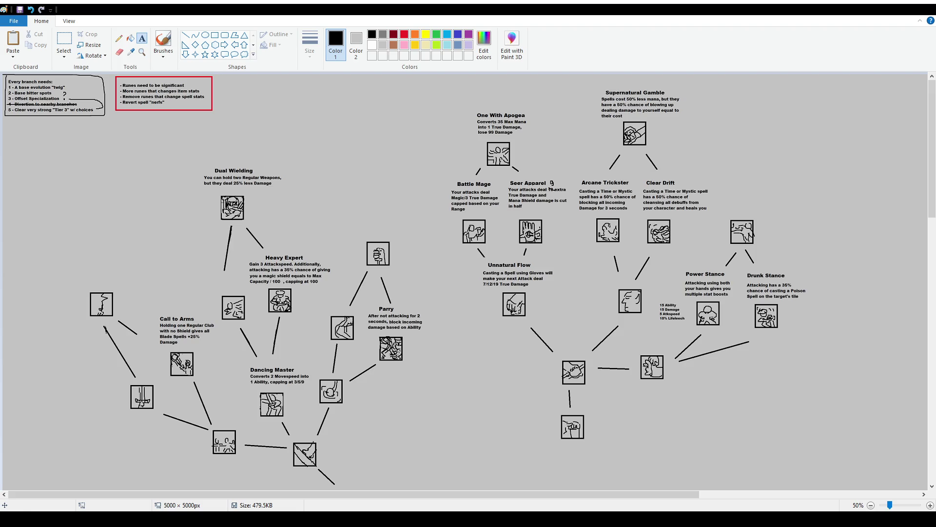
scroll(552, 183, down, 7)
scroll(245, 393, down, 3)
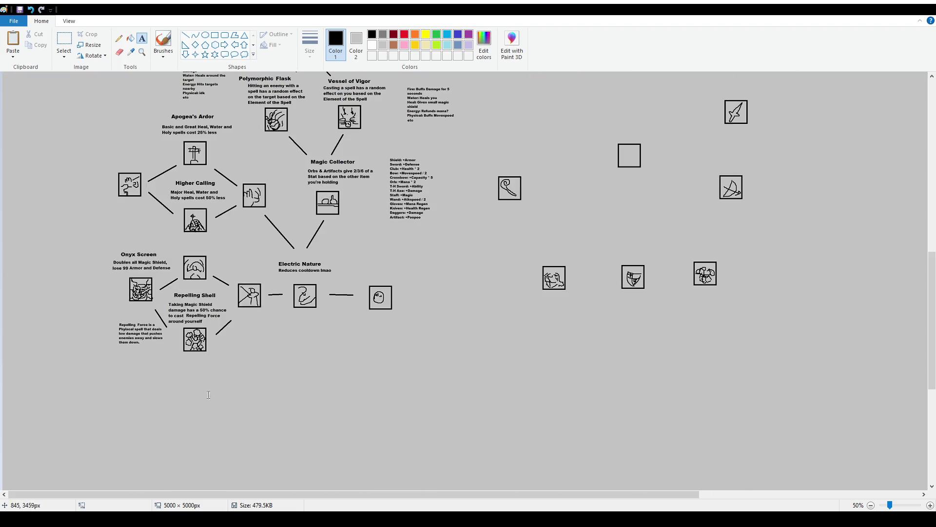
scroll(206, 393, up, 1)
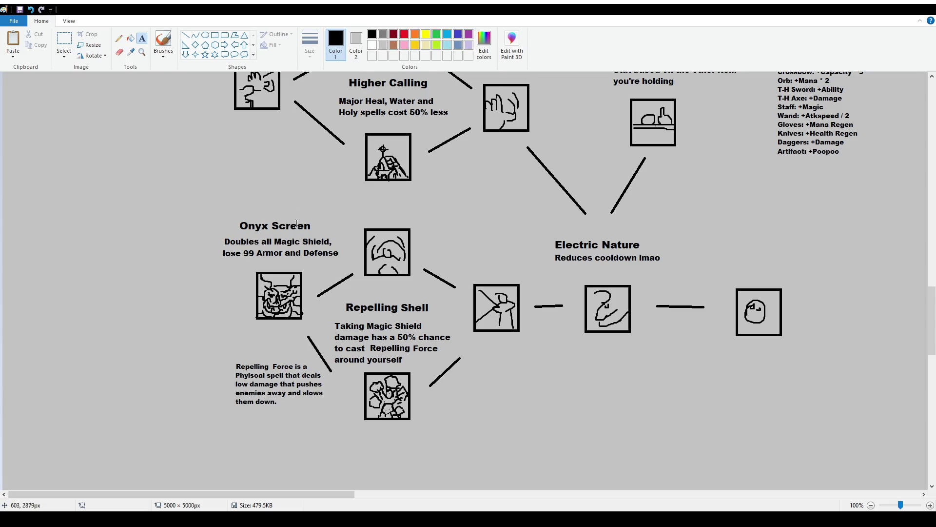
ctrl+scroll(433, 283, down, 1)
scroll(457, 288, up, 3)
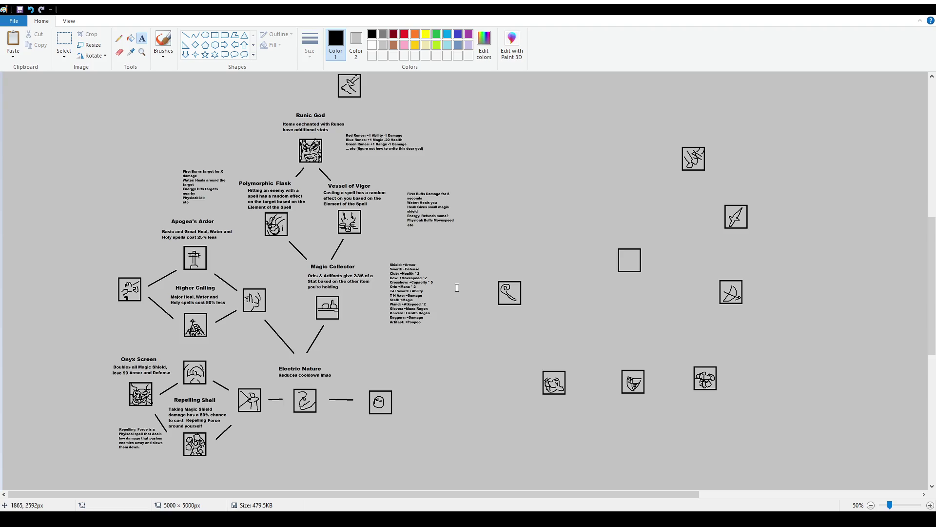
scroll(457, 288, up, 5)
scroll(488, 292, up, 3)
scroll(544, 300, up, 3)
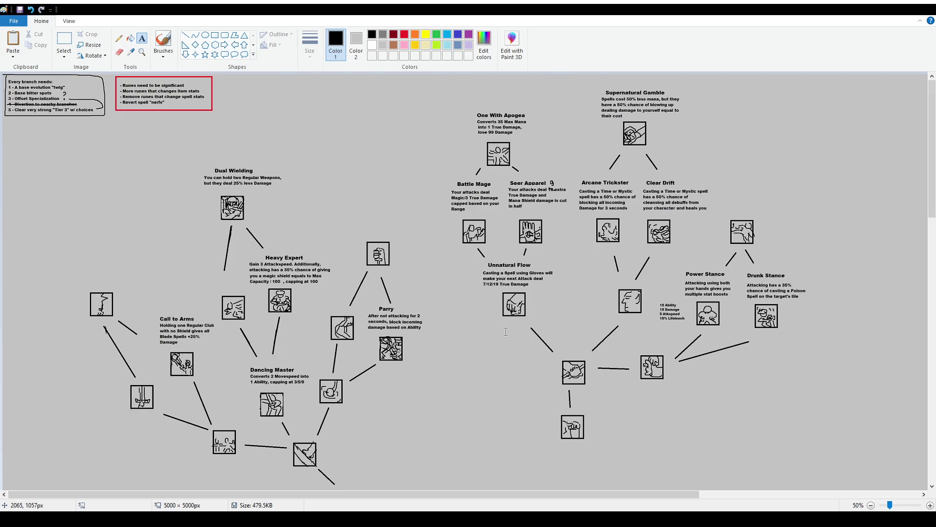
scroll(505, 331, down, 3)
scroll(506, 337, down, 2)
scroll(505, 341, up, 2)
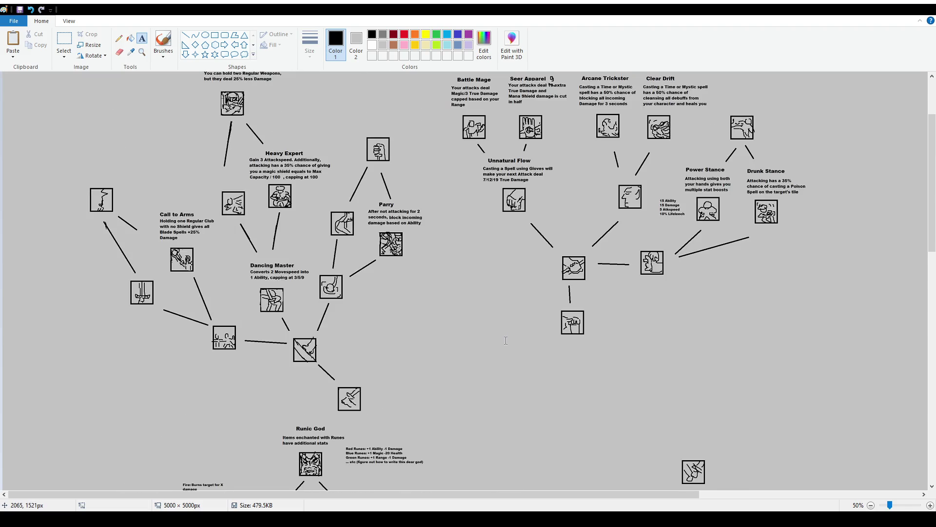